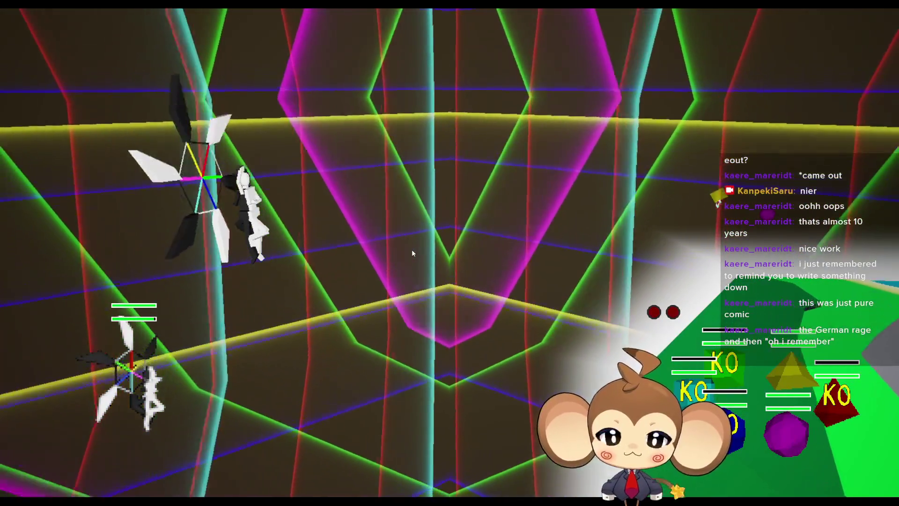
Exit immersive fullscreen with F11 so the editor layout shows around the running Main level play-test.
key(F11)
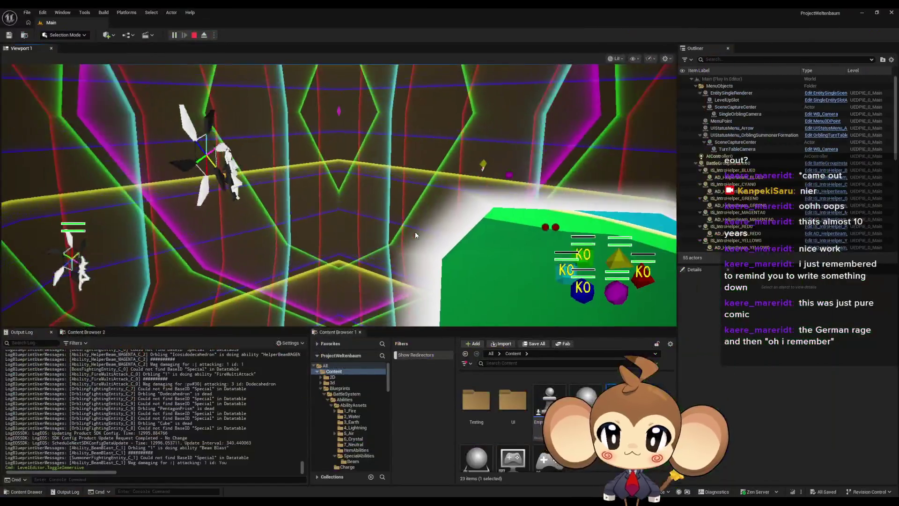
End PIE and open AbilityBeamBlastSequence from Content > Sequences > Battle > Intro in Sequencer.
key(Escape)
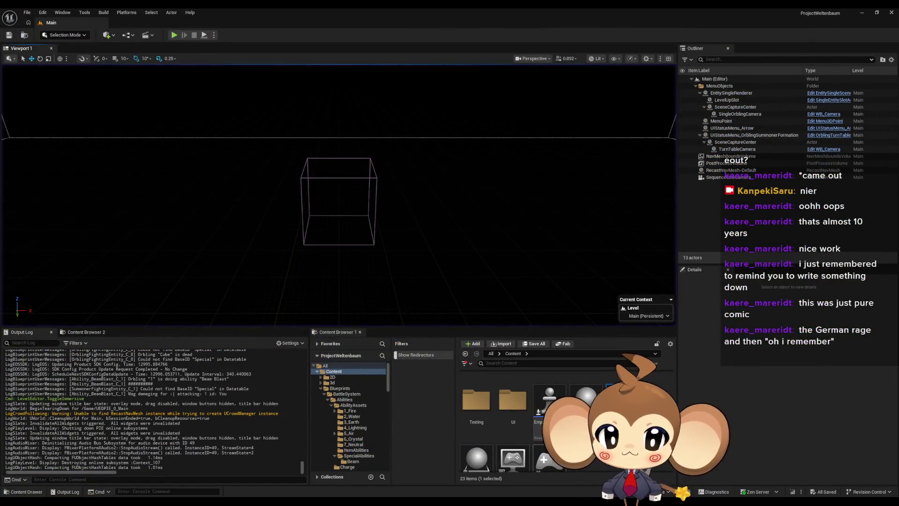
scroll(515, 422, up, 5)
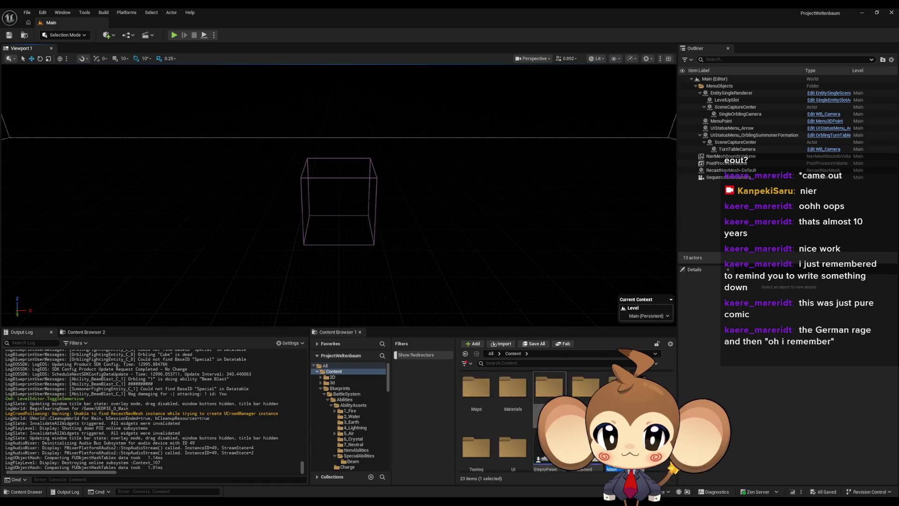
double_click(586, 421)
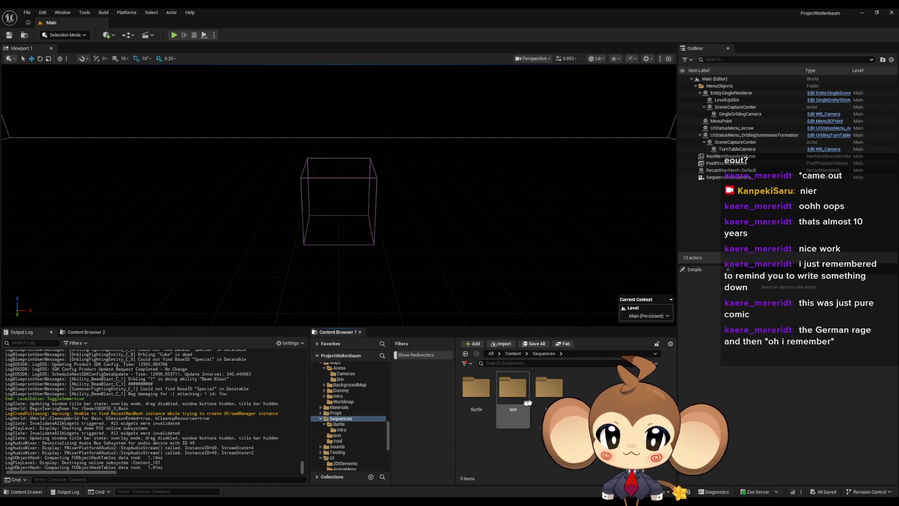
double_click(482, 399)
double_click(486, 398)
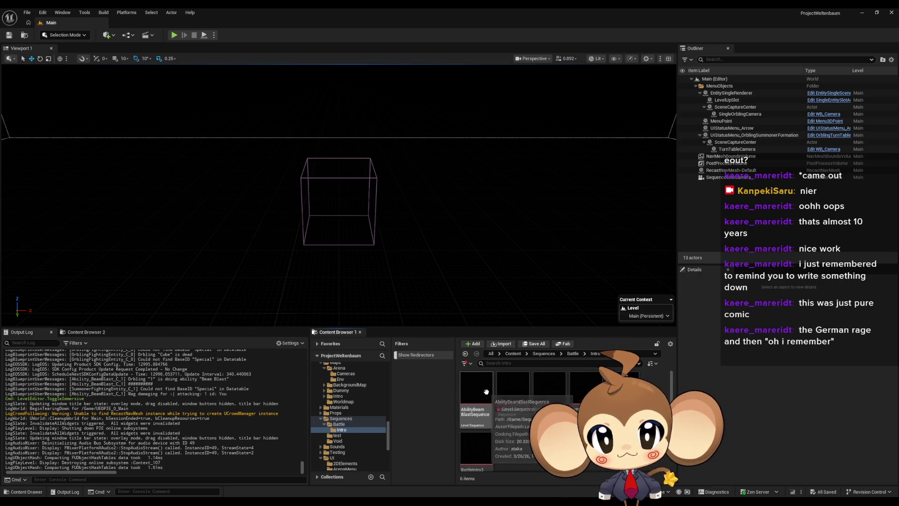
double_click(482, 395)
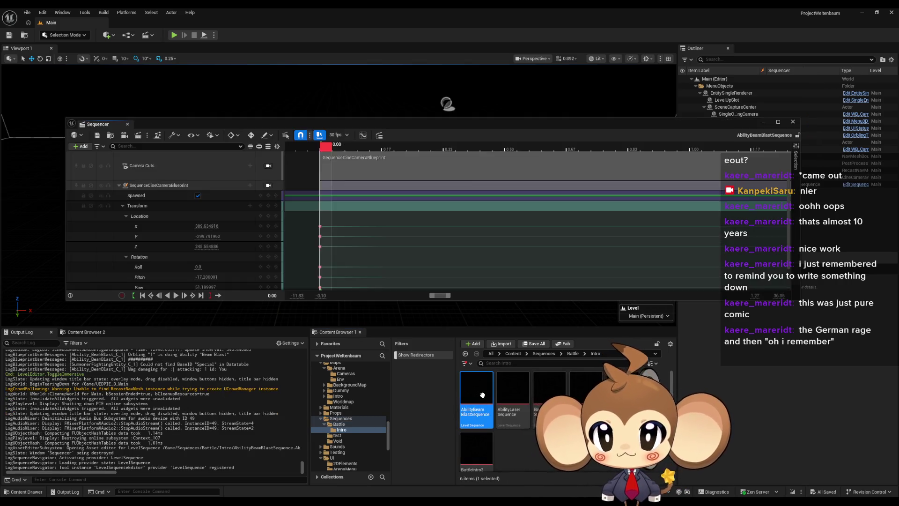
Lock the viewport to SequenceCineCameraBlueprint and drag the Sequencer window out of the way.
click(269, 185)
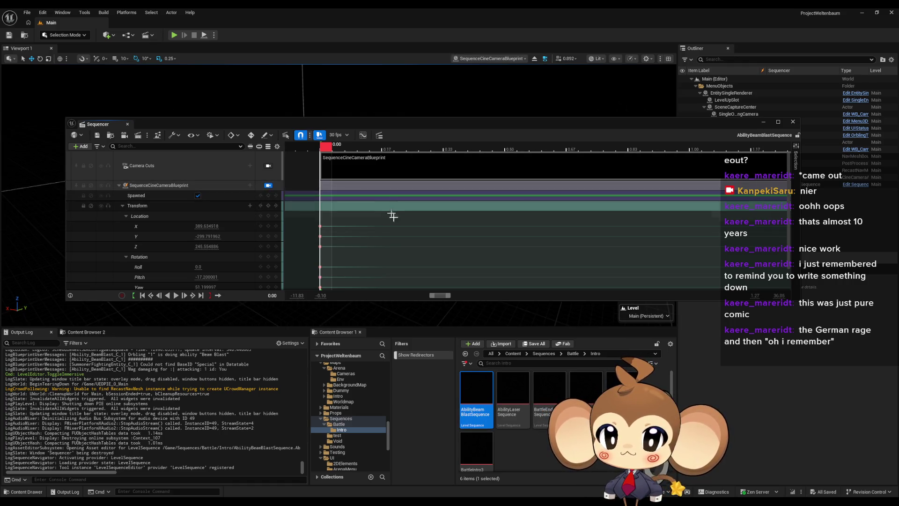
scroll(393, 215, down, 5)
mouse_move(353, 125)
mouse_down()
mouse_move(372, 181)
mouse_move(368, 344)
mouse_move(359, 296)
mouse_up()
Scrub the camera move to about 3 seconds and back to the start, repositioning Sequencer.
mouse_move(327, 321)
mouse_down()
mouse_move(479, 323)
mouse_move(326, 328)
mouse_up()
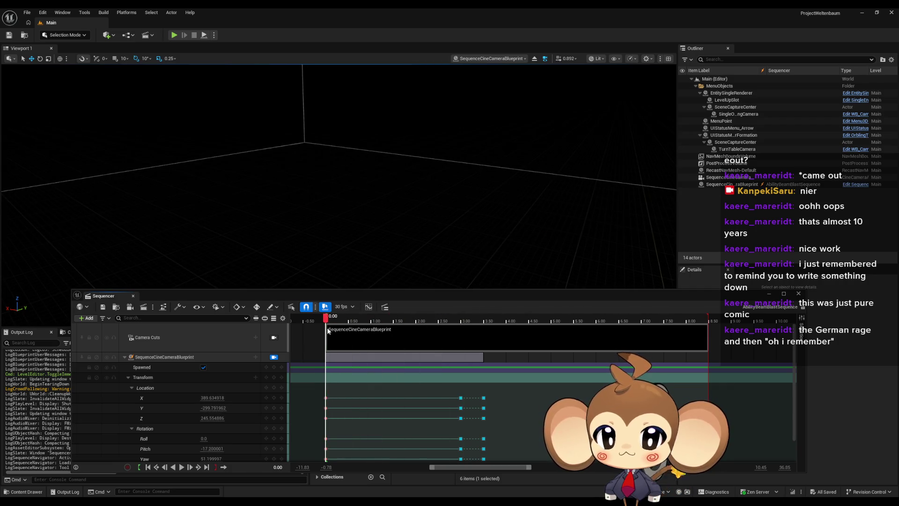
click(327, 321)
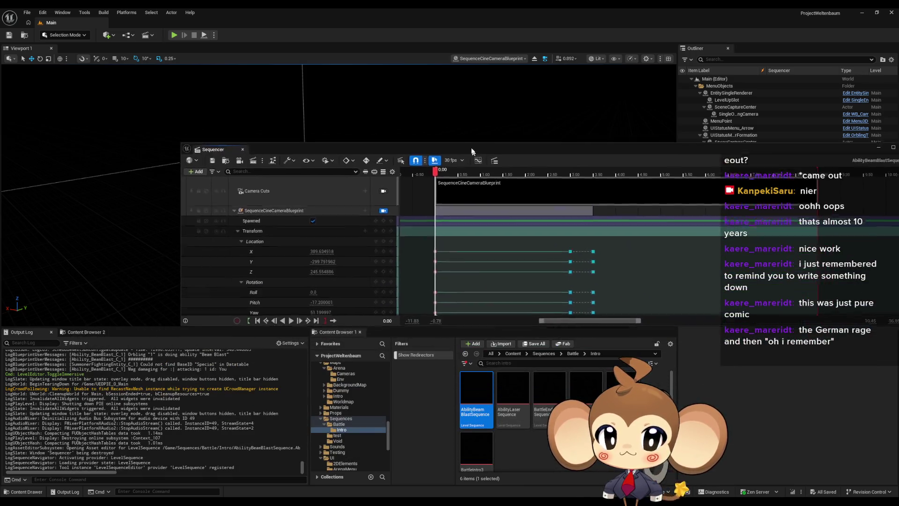
drag(513, 246, 493, 244)
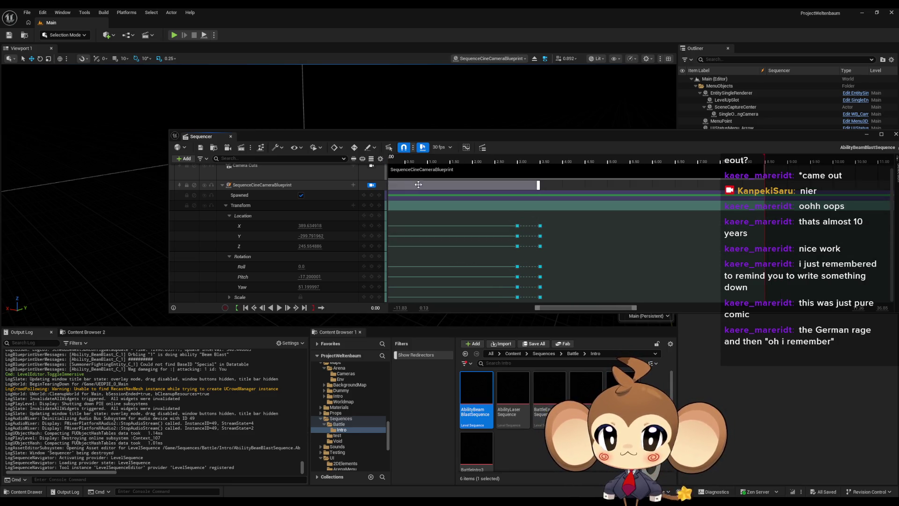
mouse_move(431, 137)
mouse_down()
mouse_move(441, 145)
mouse_move(461, 139)
mouse_move(435, 142)
mouse_move(433, 170)
mouse_move(467, 104)
mouse_up()
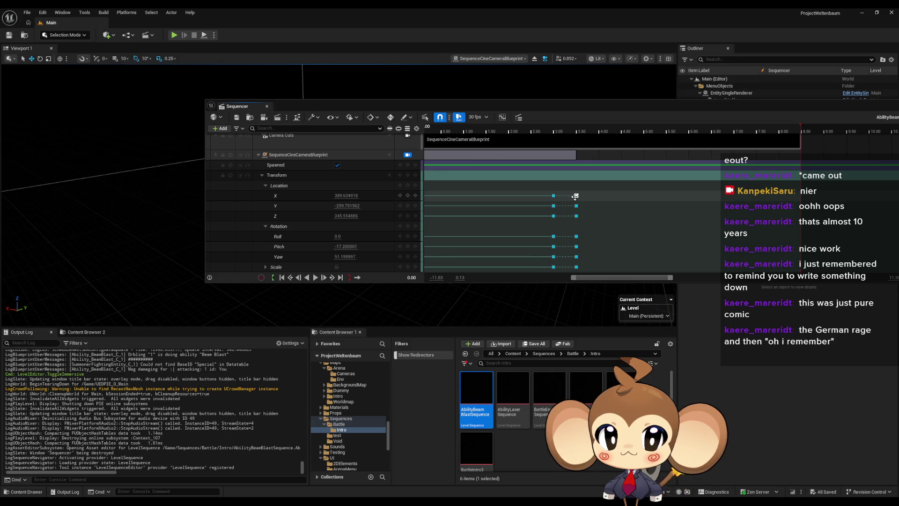
Change a camera transform key's setting from its context menu, then set the playhead to 3.00.
right_click(553, 195)
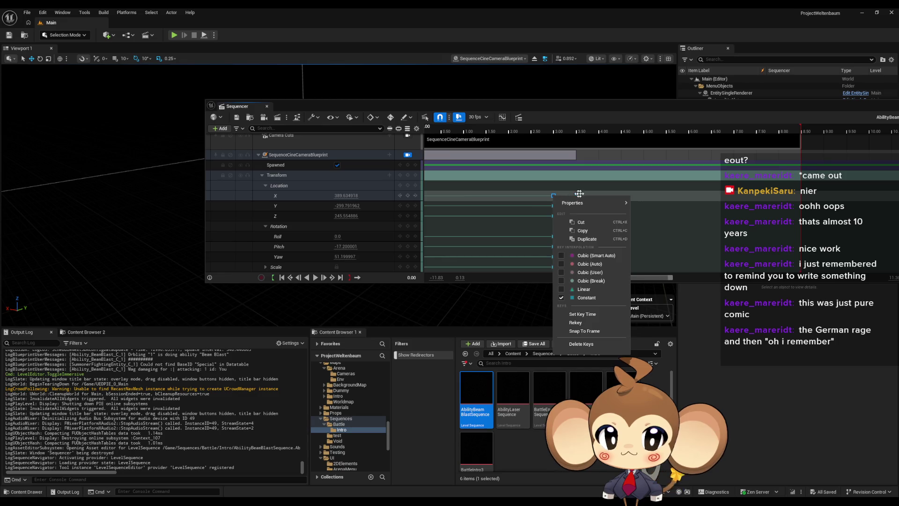
click(603, 181)
scroll(490, 201, down, 3)
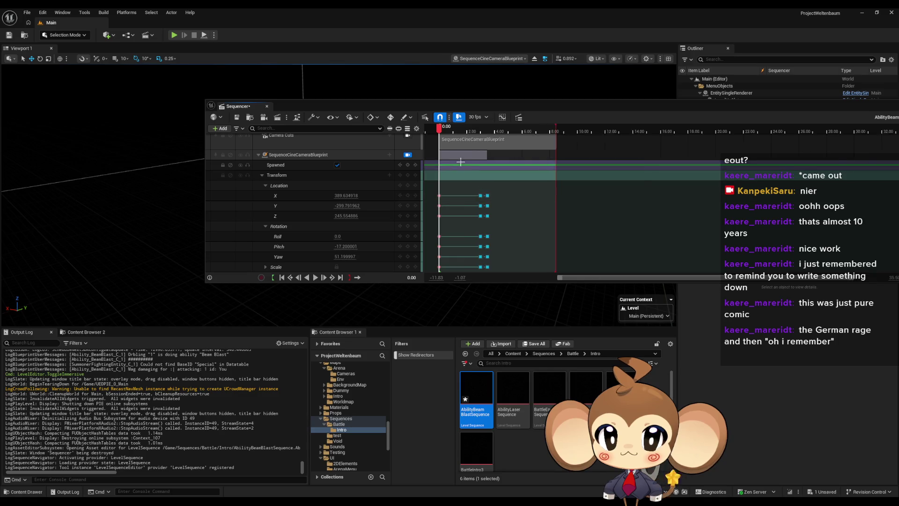
scroll(438, 130, up, 3)
mouse_move(439, 129)
mouse_down()
mouse_move(576, 129)
mouse_move(591, 151)
mouse_up()
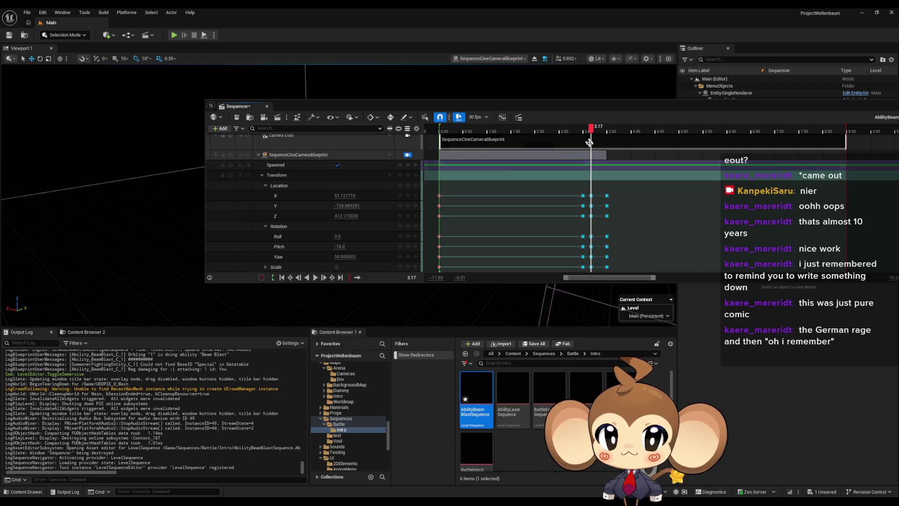
drag(592, 132, 584, 134)
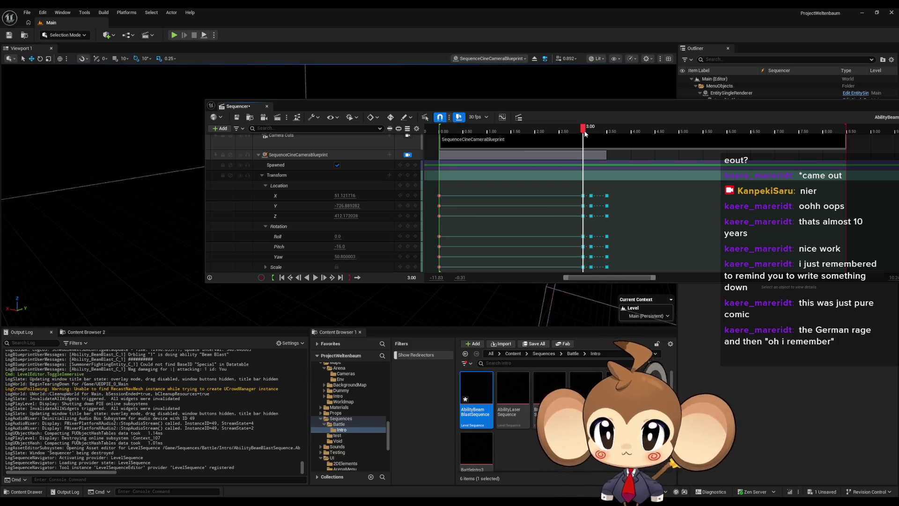
Collapse the camera's Location and Rotation channels and move Sequencer to the bottom.
click(264, 186)
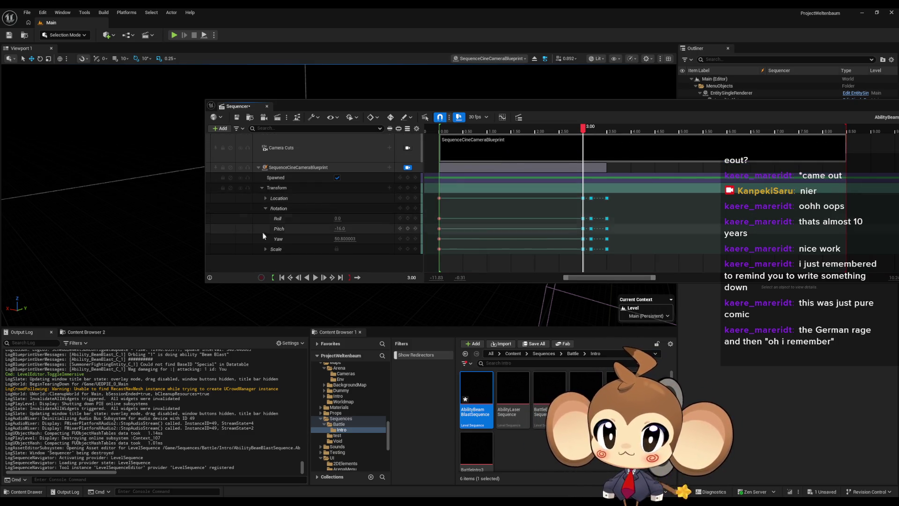
click(263, 208)
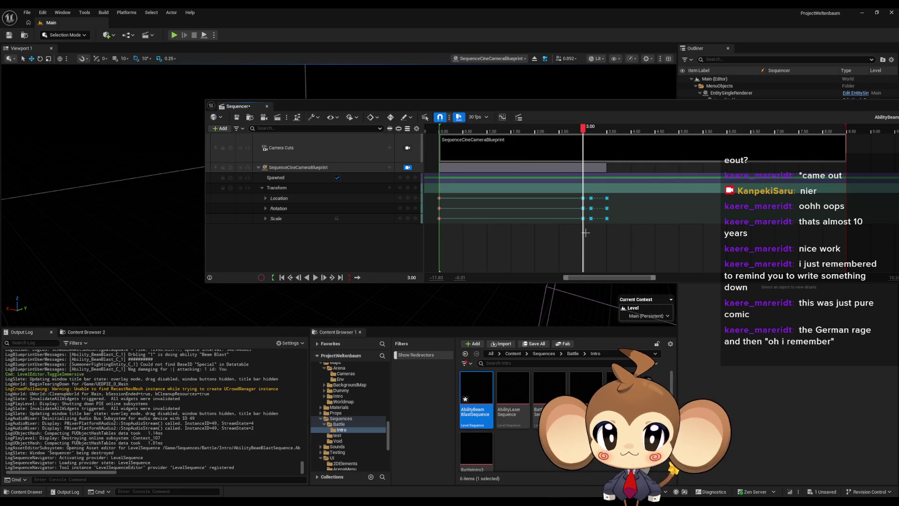
mouse_move(520, 108)
mouse_down()
mouse_move(494, 268)
mouse_move(407, 332)
mouse_move(387, 326)
mouse_up()
Preview at 1.4 s, select a key to show its motion trail, collapse Transform, and rewind.
mouse_move(451, 349)
mouse_down()
mouse_move(314, 351)
mouse_move(499, 349)
mouse_move(451, 350)
mouse_up()
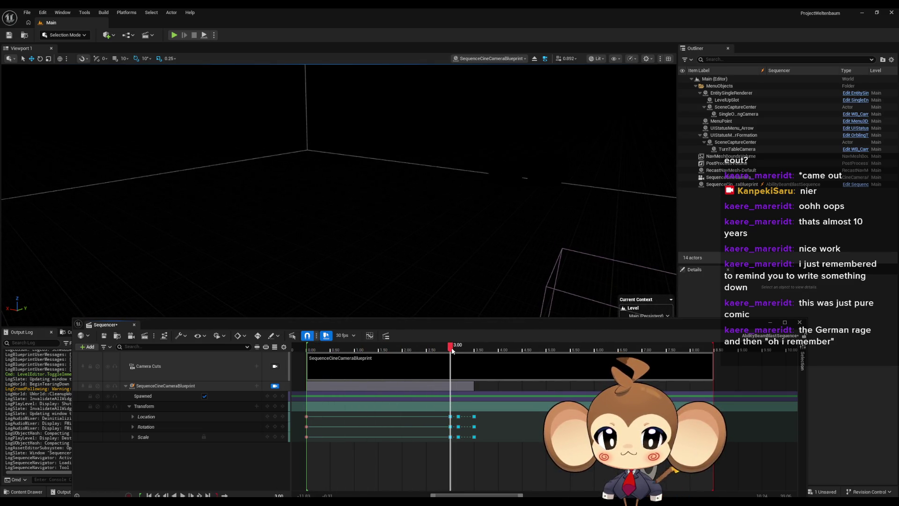
click(450, 417)
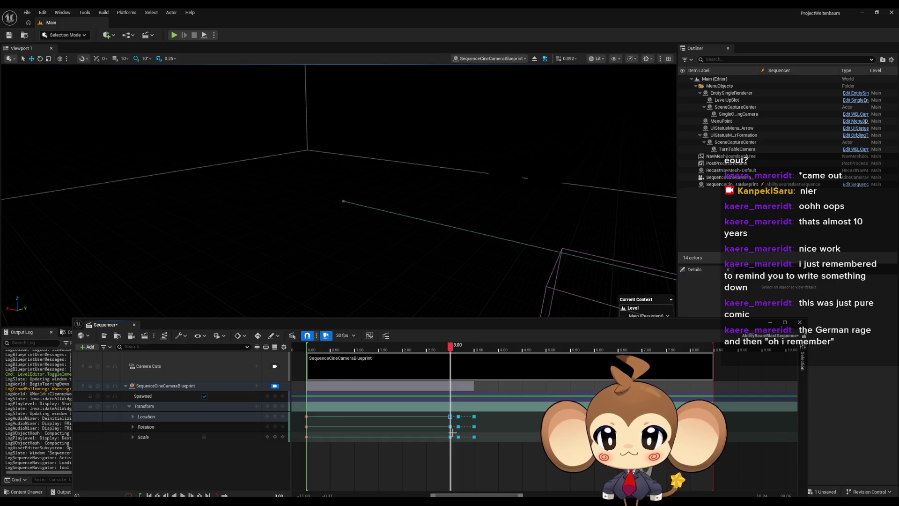
click(129, 406)
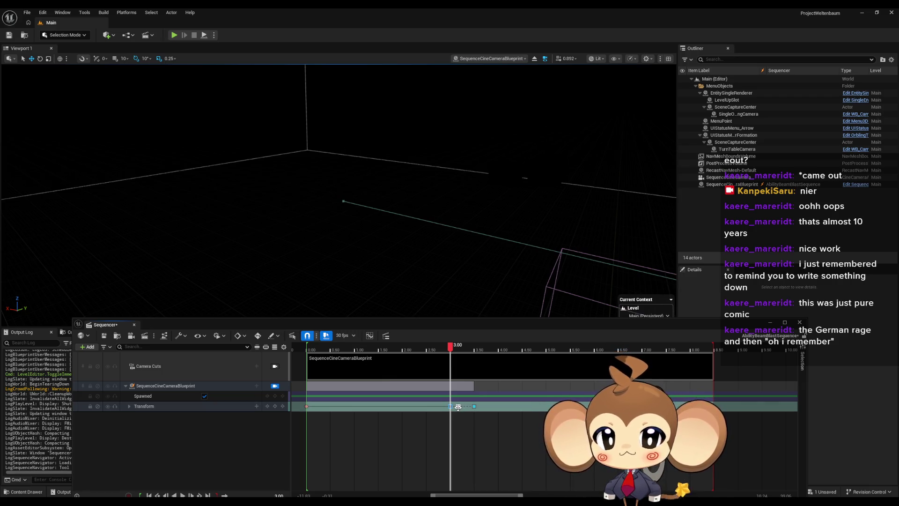
mouse_move(451, 347)
mouse_down()
mouse_move(469, 345)
mouse_move(454, 345)
mouse_up()
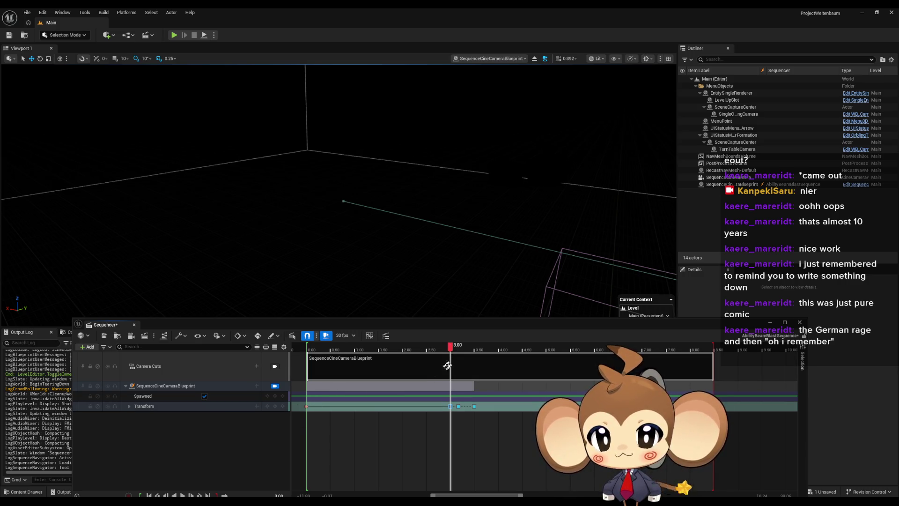
click(303, 348)
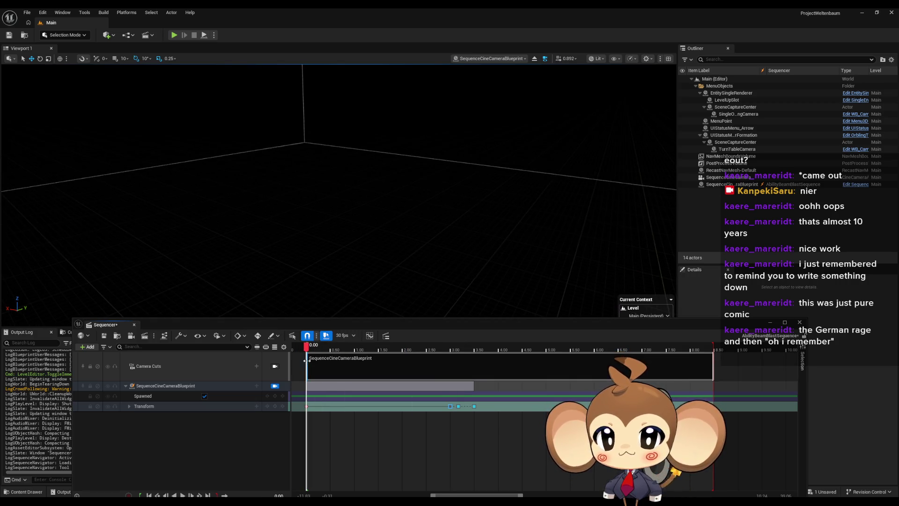
right_click(187, 406)
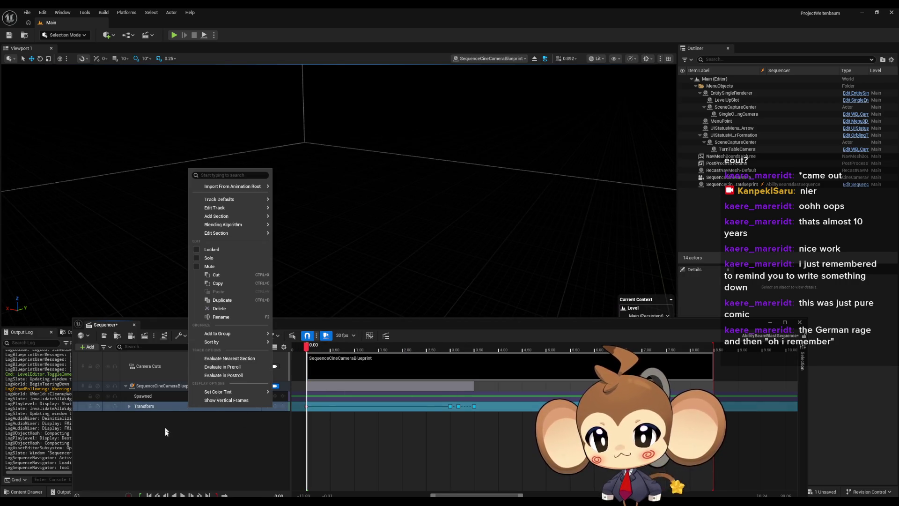
click(166, 405)
right_click(167, 406)
click(188, 432)
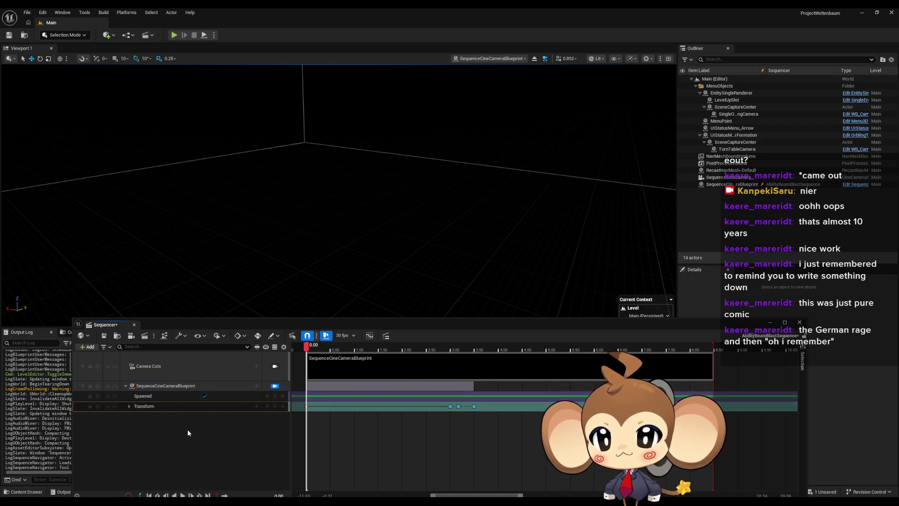
right_click(167, 405)
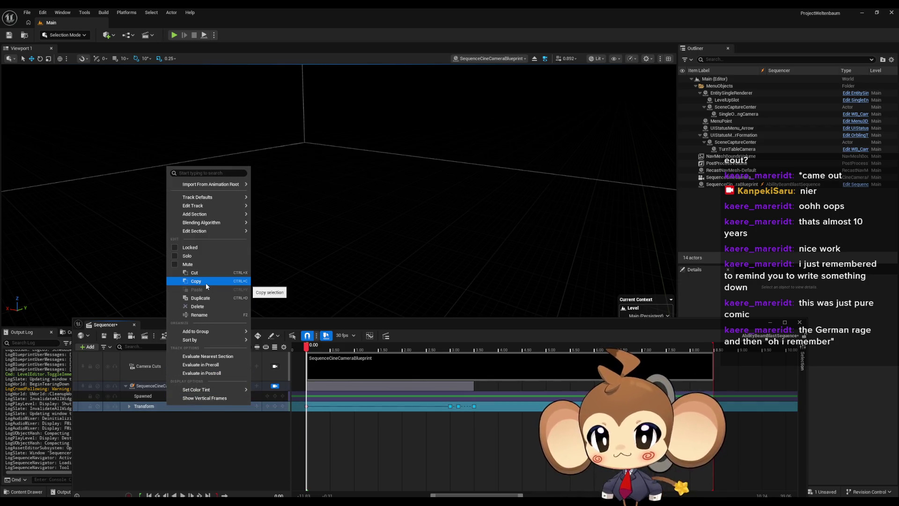
mouse_move(211, 390)
click(260, 462)
click(260, 463)
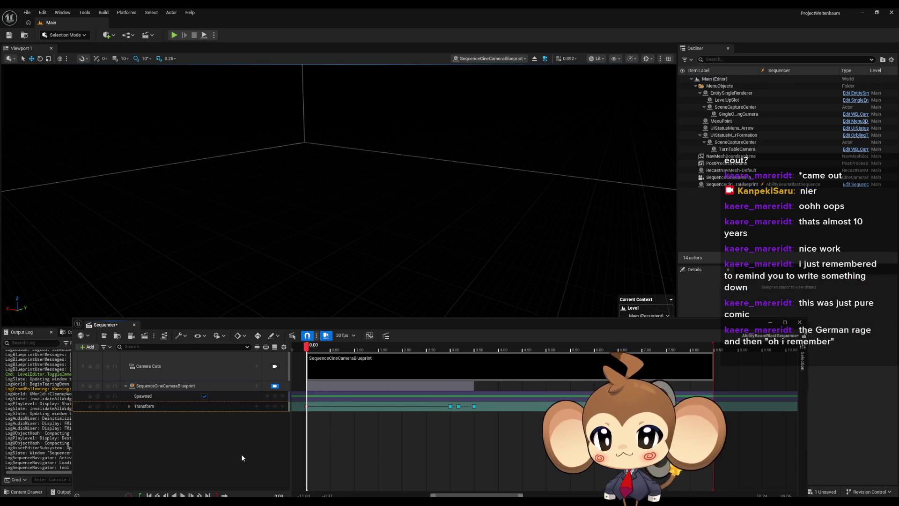
key(ctrl+z)
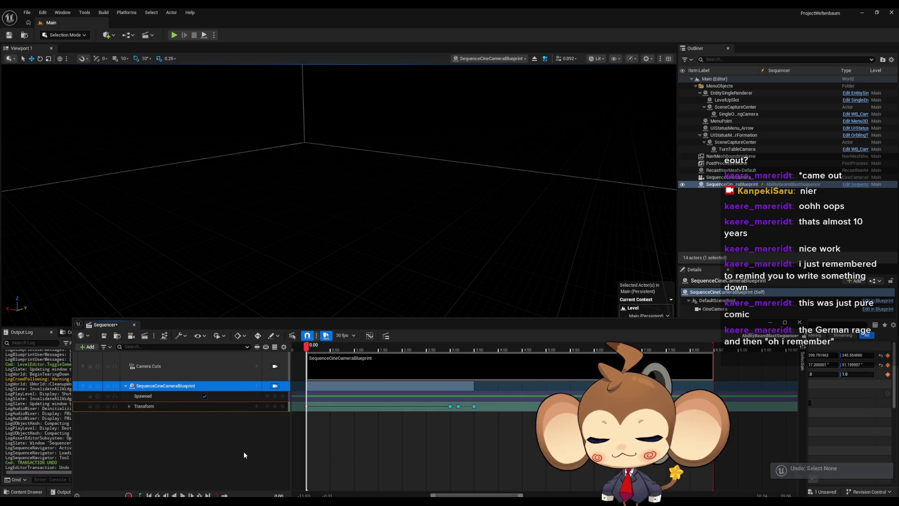
key(ctrl+y)
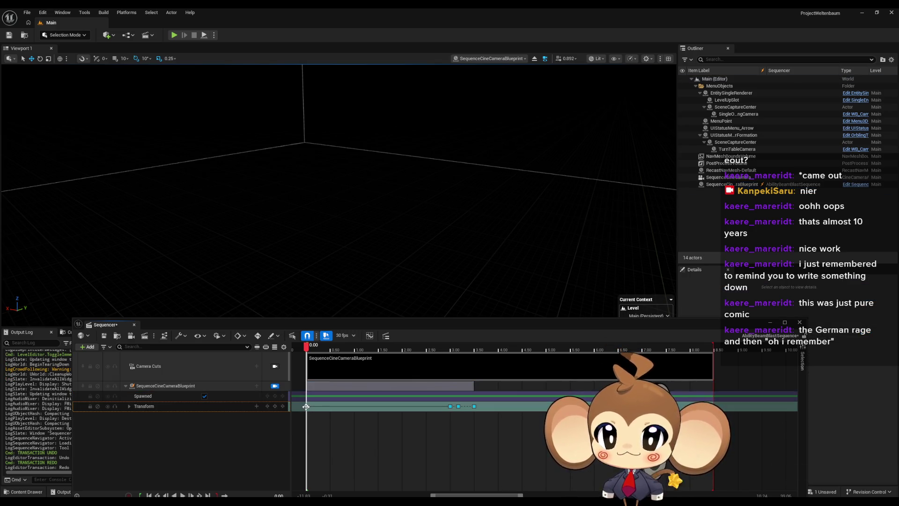
right_click(305, 406)
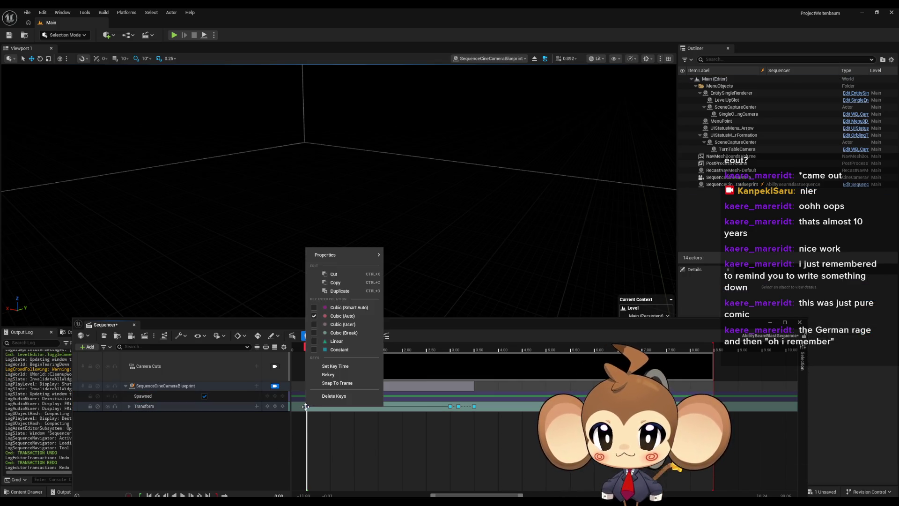
click(344, 288)
mouse_move(307, 350)
mouse_down()
mouse_move(454, 359)
mouse_move(448, 353)
mouse_up()
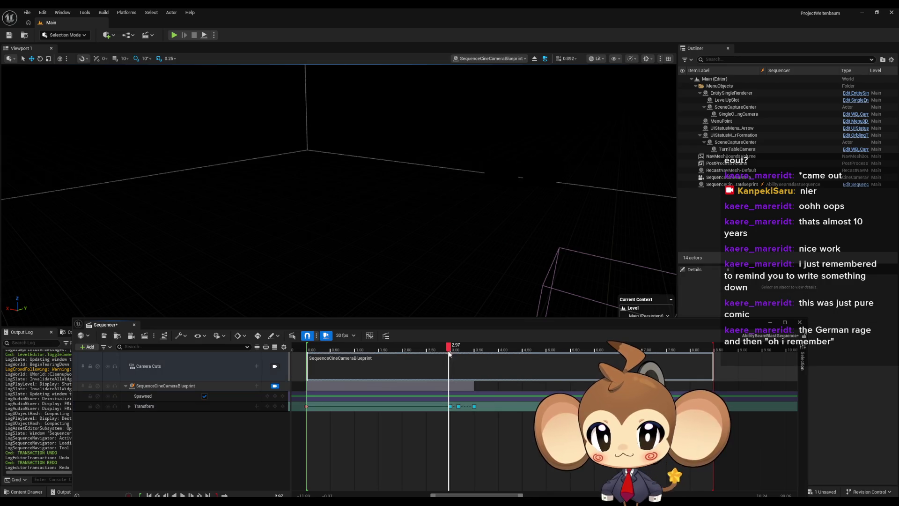
click(450, 348)
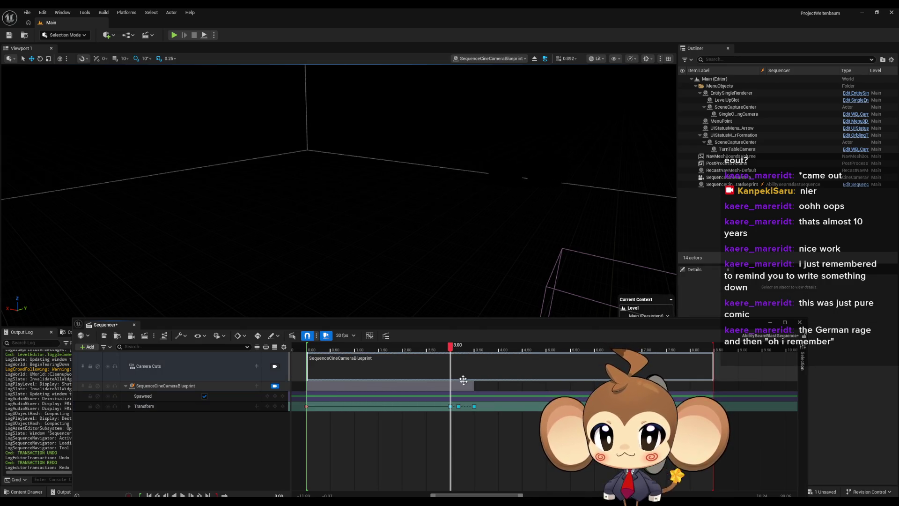
right_click(450, 406)
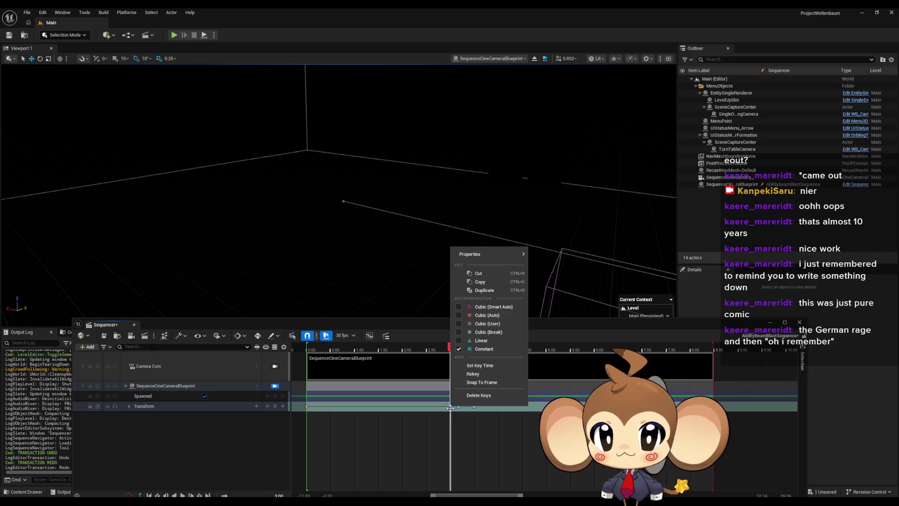
click(441, 421)
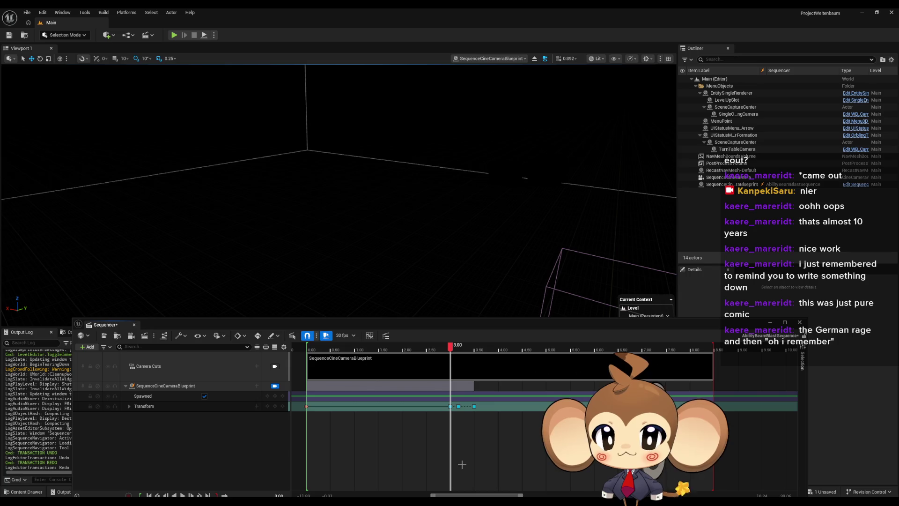
key(ctrl+v)
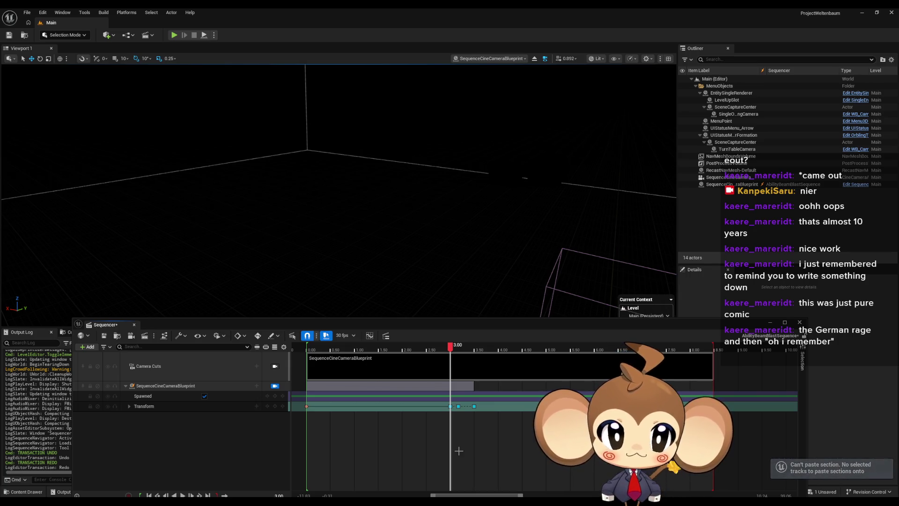
Copy the camera's first Transform key at 0.00.
click(305, 407)
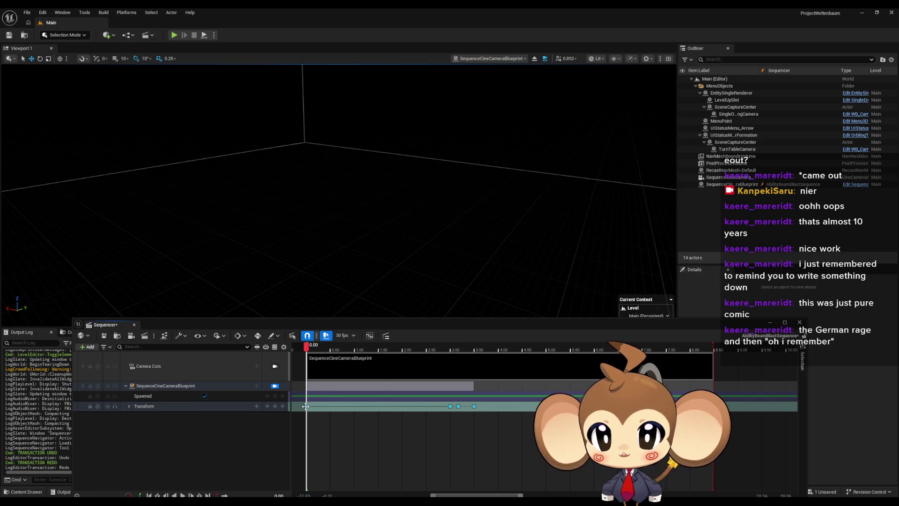
right_click(305, 405)
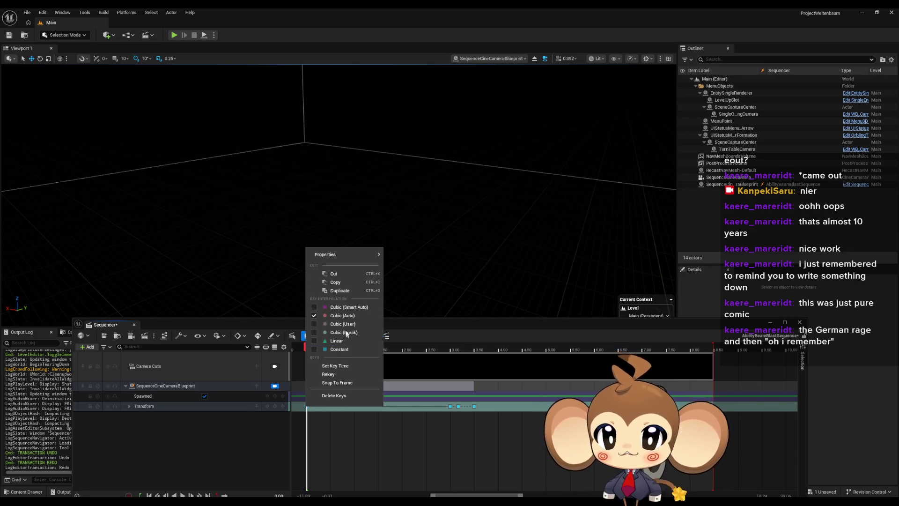
click(349, 283)
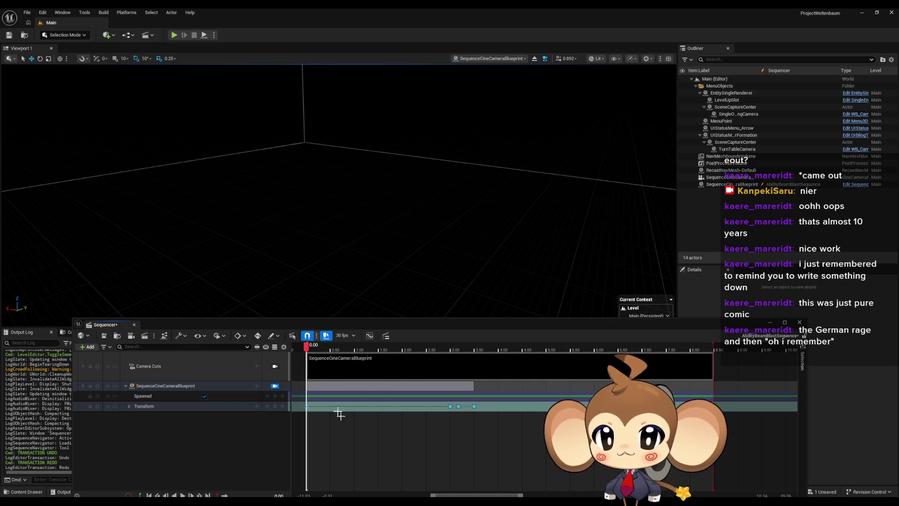
Paste the copied transform as a new key at 3.00 on the Transform track.
drag(306, 350, 360, 350)
right_click(360, 406)
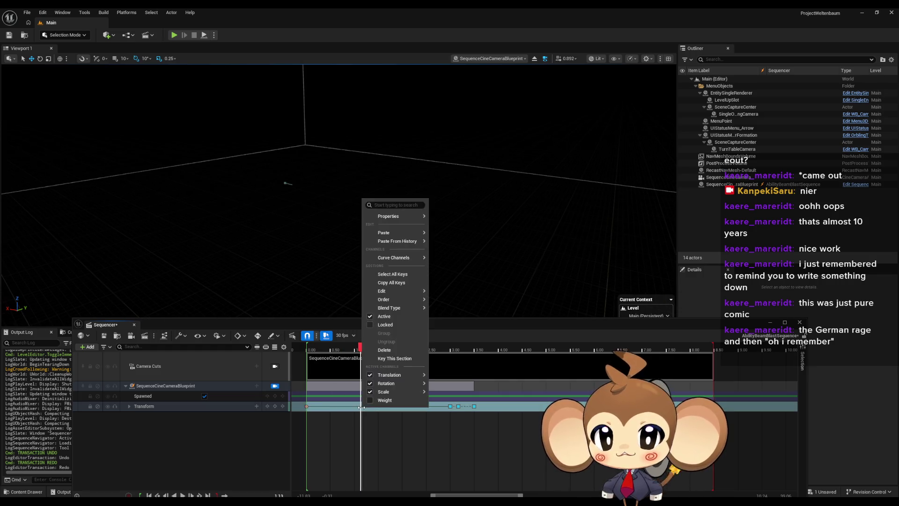
click(361, 350)
click(359, 349)
drag(360, 348, 452, 349)
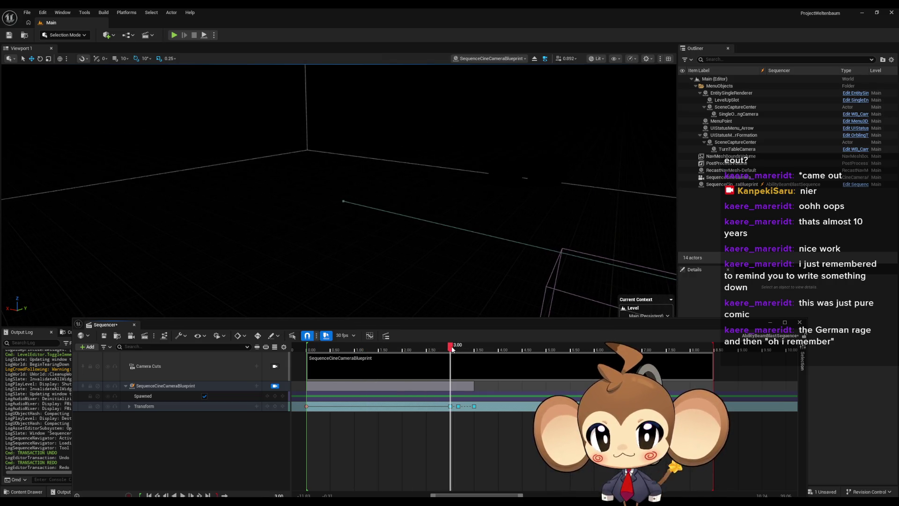
right_click(450, 406)
click(448, 431)
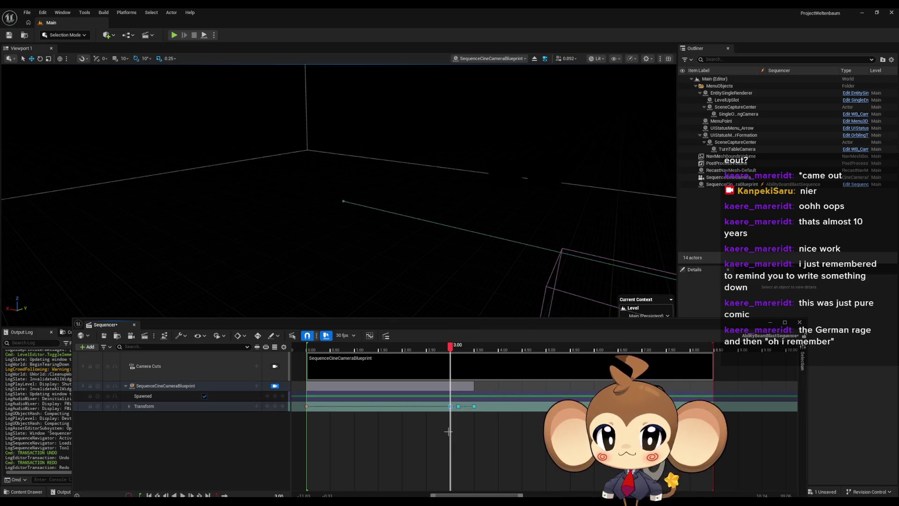
right_click(450, 406)
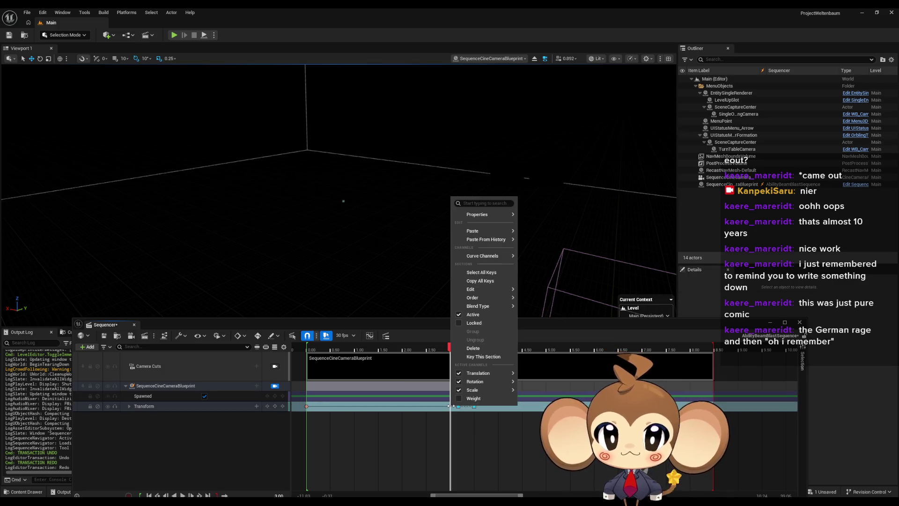
mouse_move(478, 231)
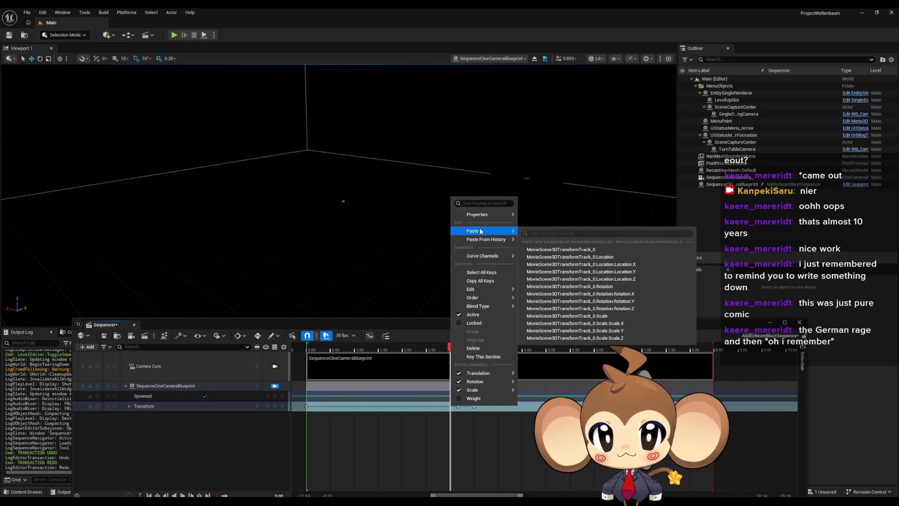
click(620, 249)
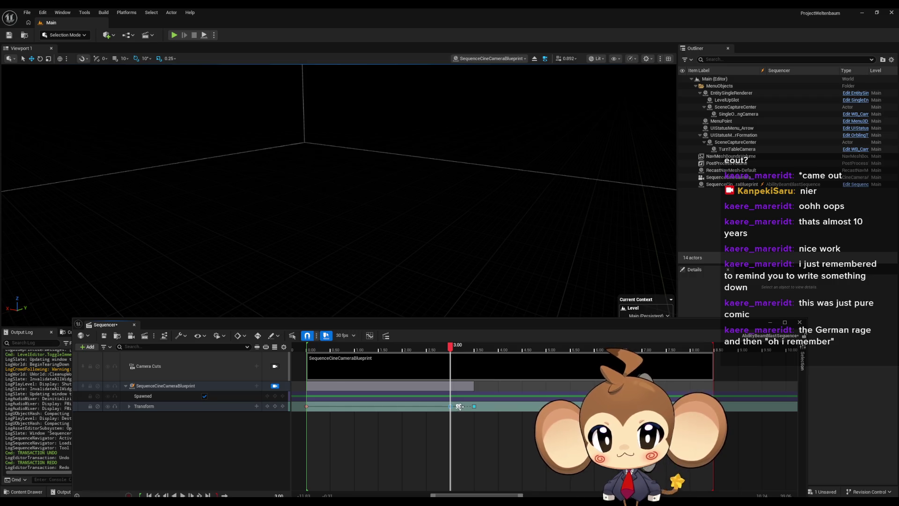
Set the key at 3.00 to Constant interpolation and select the Transform track.
click(458, 407)
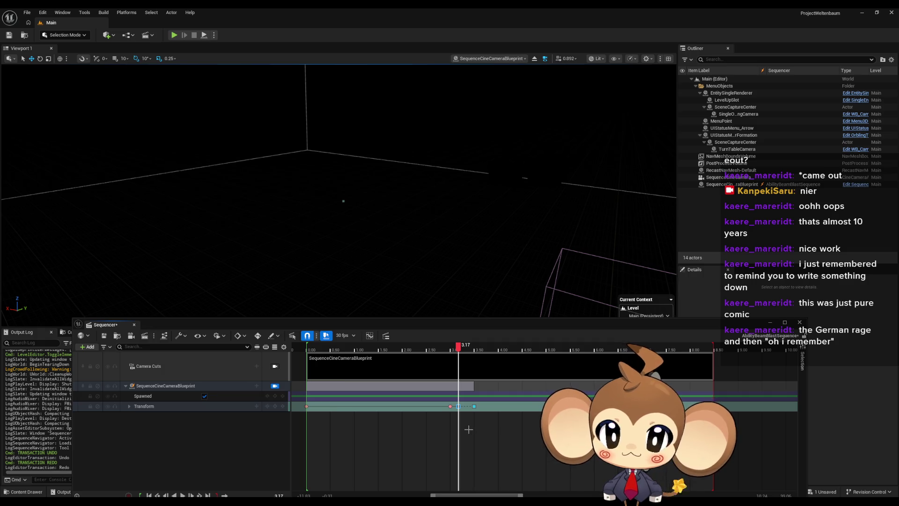
click(450, 406)
right_click(451, 405)
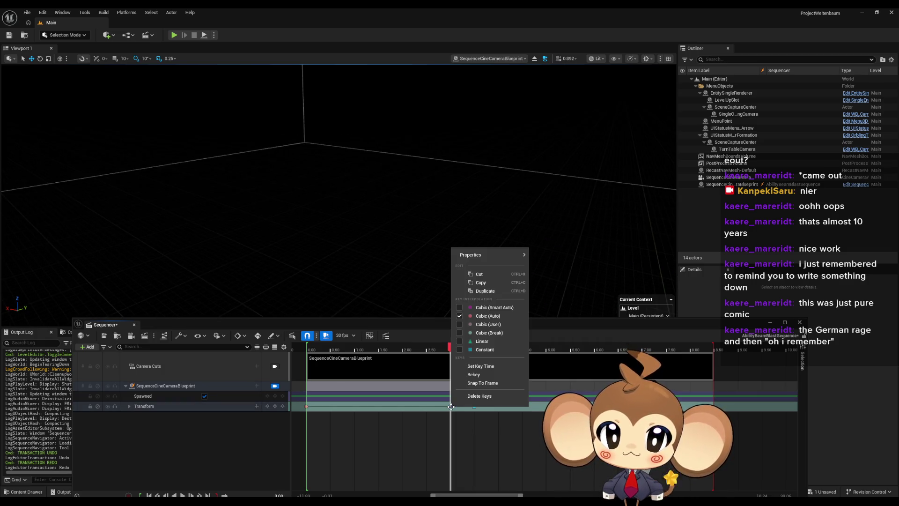
click(489, 350)
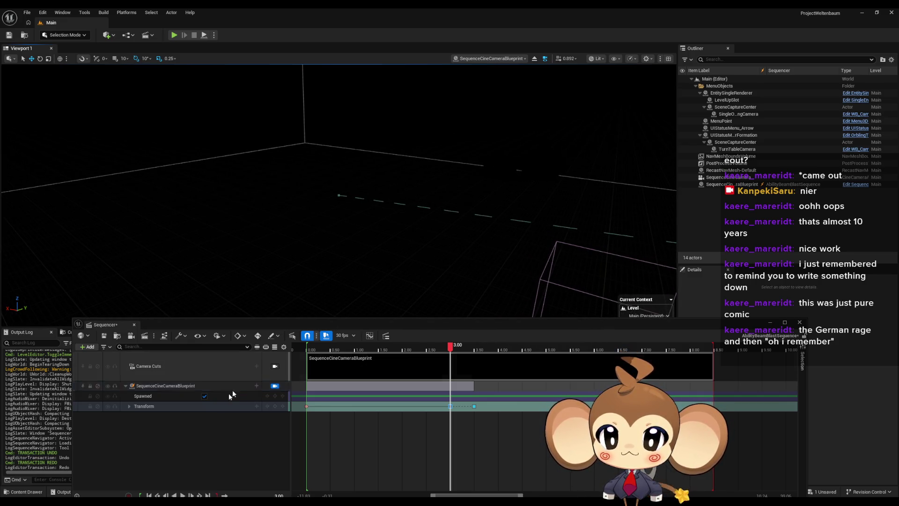
click(274, 406)
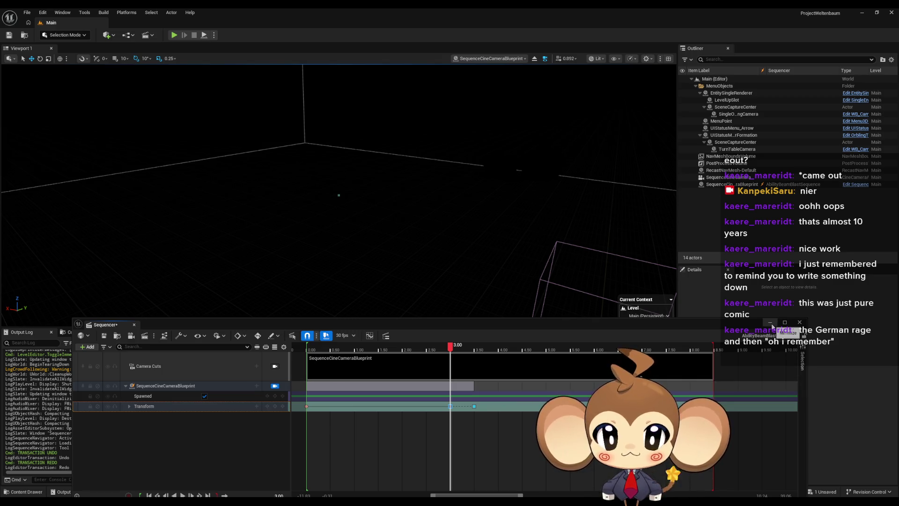
Save AbilityBeamBlastSequence, close the floating Sequencer window, and press Play for the Main level.
click(103, 337)
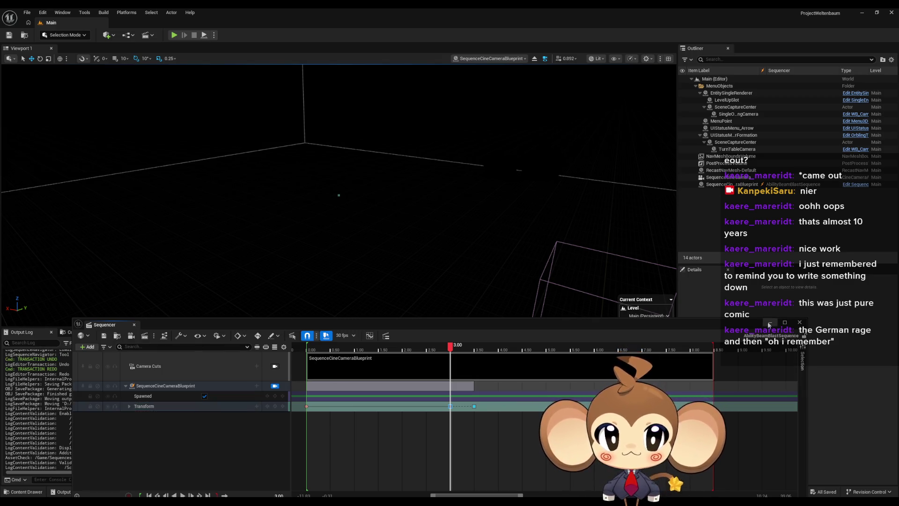
click(769, 323)
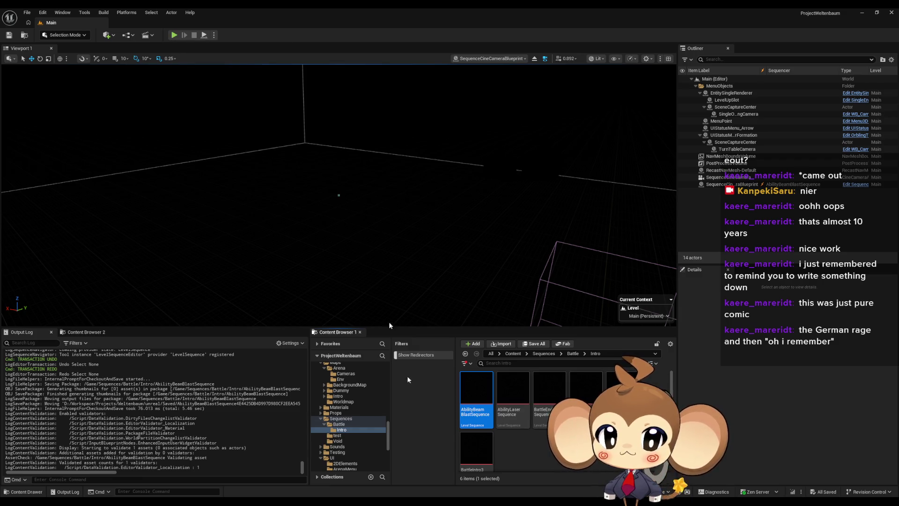
click(478, 445)
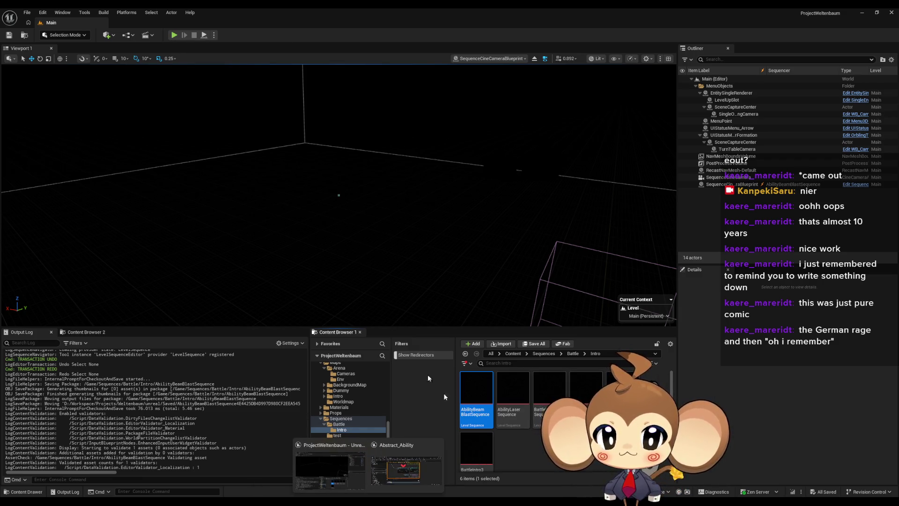
click(174, 35)
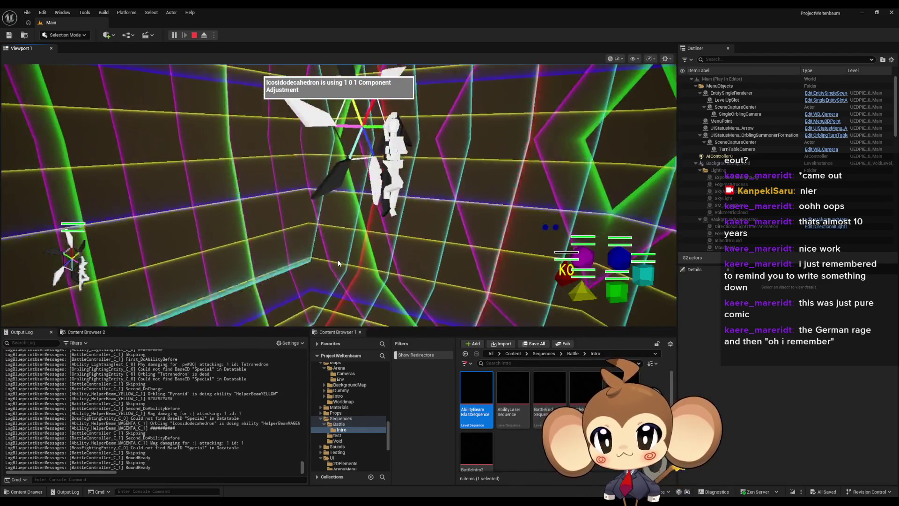
Watch the Beam Blast particles in F11 fullscreen, restore the editor, and stop the session.
key(F11)
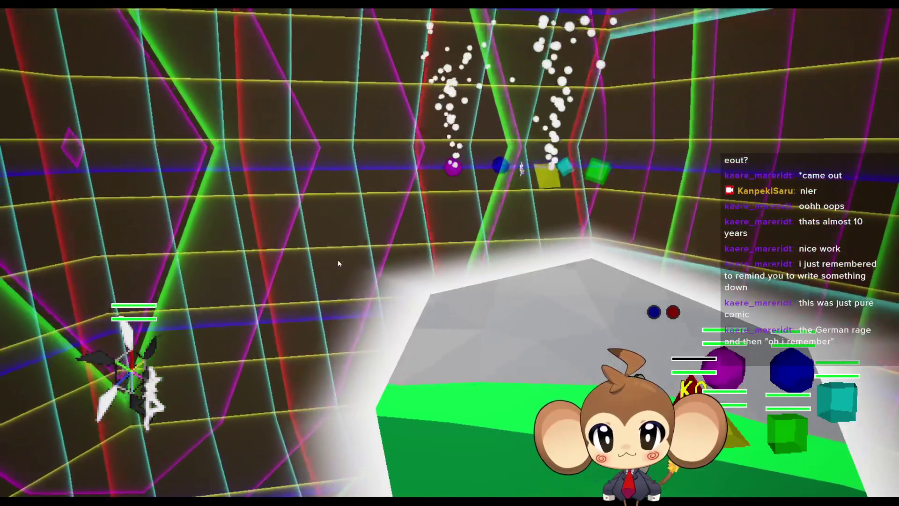
key(F11)
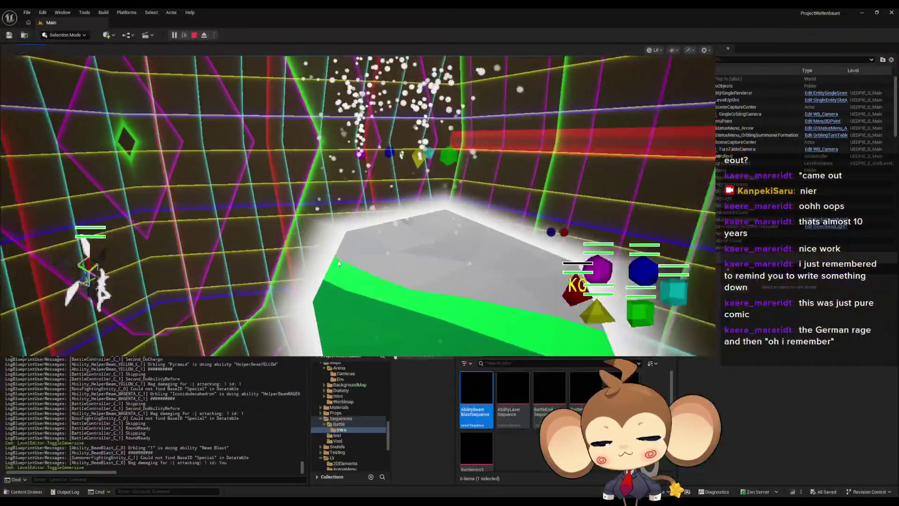
click(195, 35)
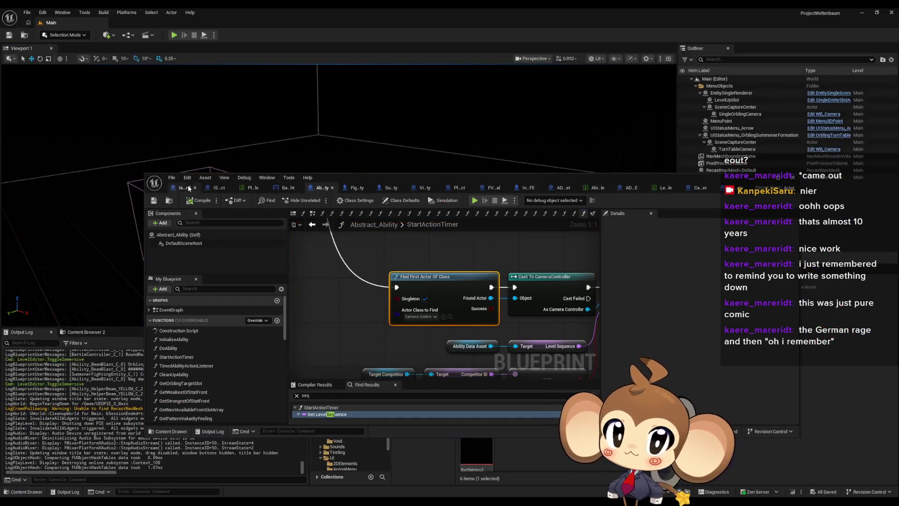
On the maximized IssueBoard, select and delete the 'level sequence' note.
click(178, 189)
mouse_move(354, 180)
mouse_down()
mouse_move(345, 145)
mouse_move(355, 2)
mouse_up()
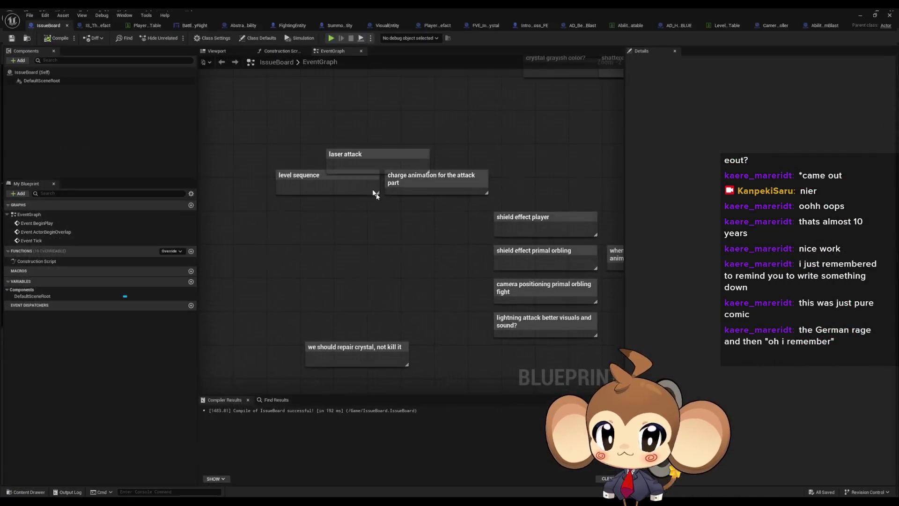
drag(375, 282, 378, 257)
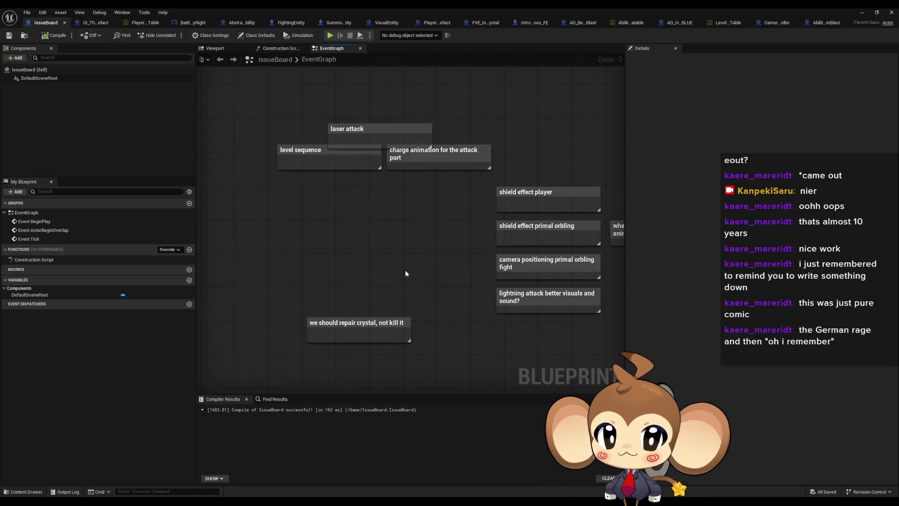
drag(262, 127, 301, 184)
key(Delete)
Review the charge animation, repair crystal, lightning attack and win animation notes.
click(463, 156)
mouse_move(450, 203)
mouse_down()
mouse_move(348, 250)
mouse_move(363, 199)
mouse_up()
drag(269, 271, 321, 338)
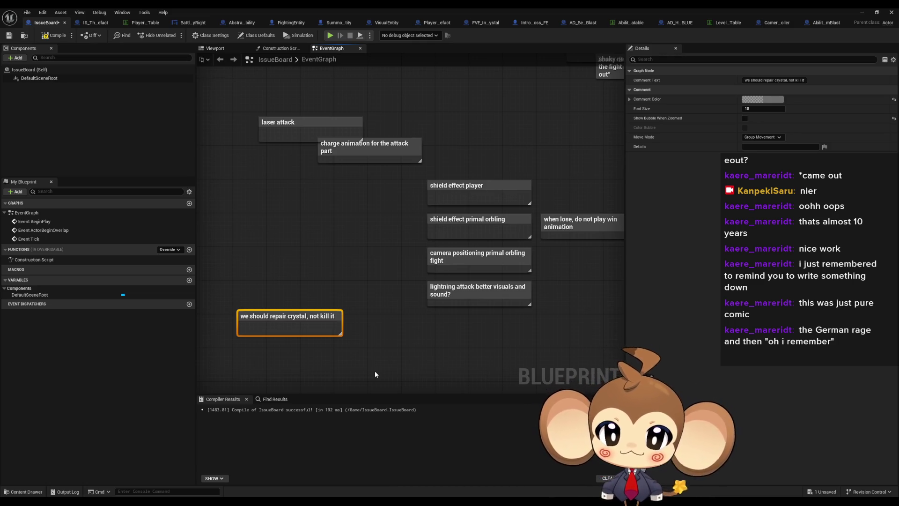
scroll(427, 307, down, 2)
scroll(421, 337, up, 2)
click(465, 319)
drag(454, 329, 485, 282)
click(442, 288)
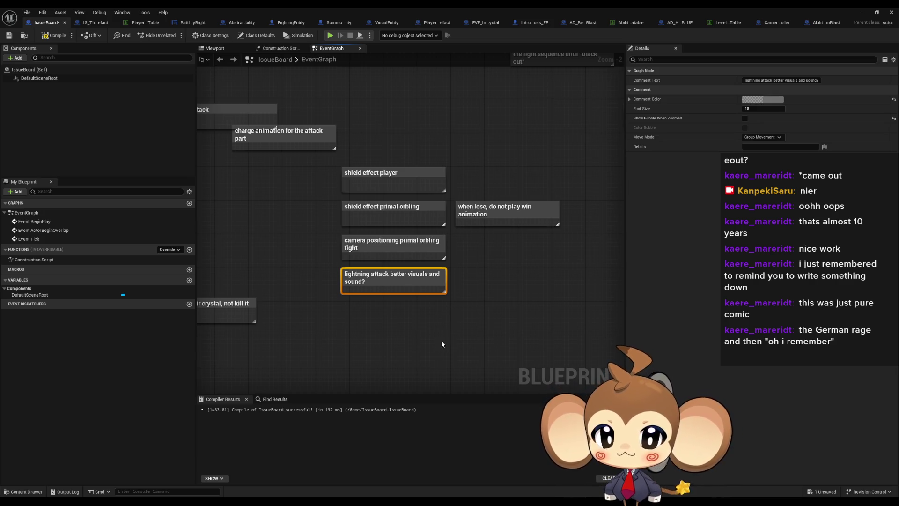
click(529, 209)
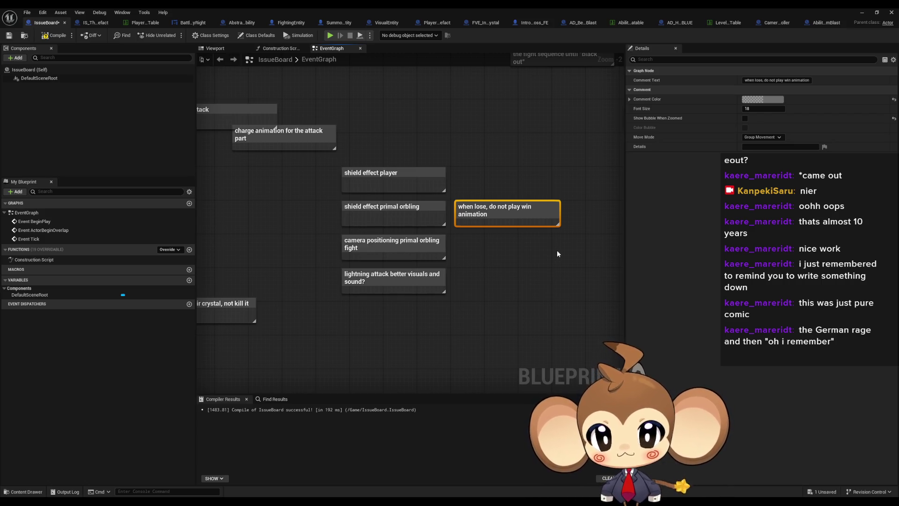
click(468, 311)
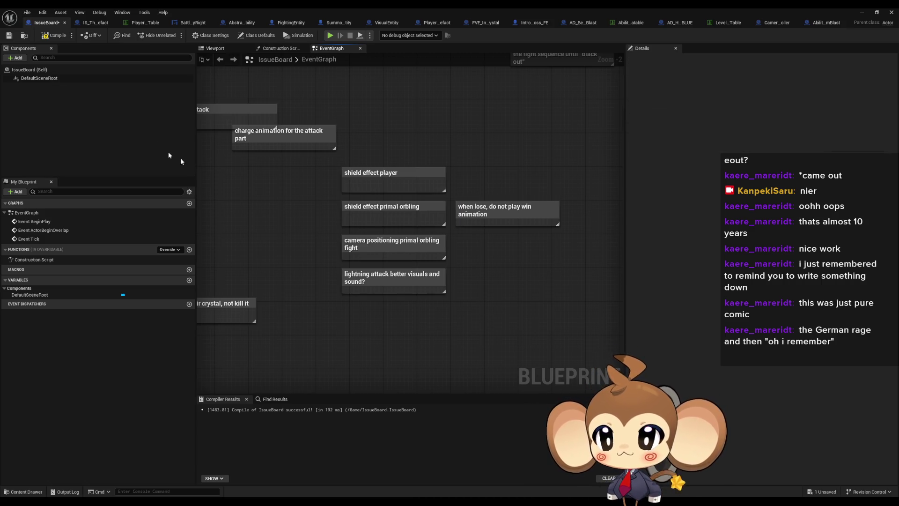
Compile the IssueBoard and pan around to check the remaining notes.
click(55, 40)
drag(336, 284, 393, 332)
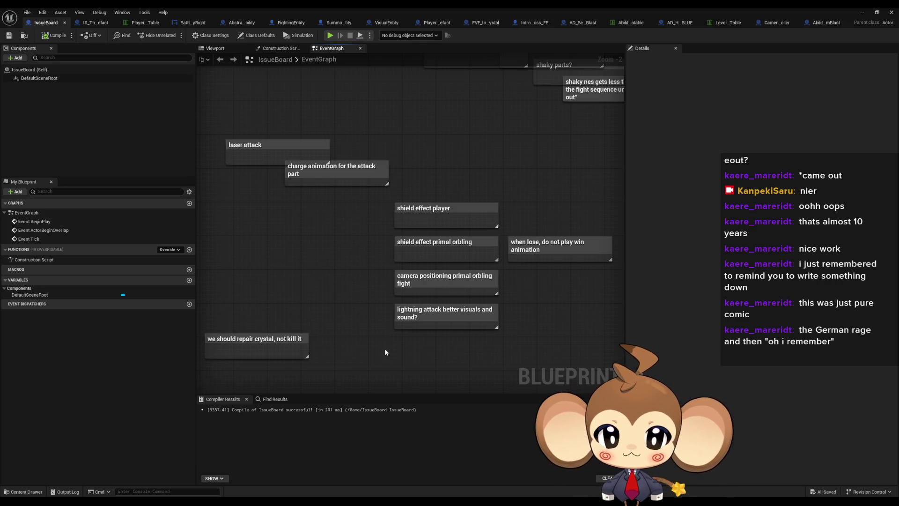
mouse_move(384, 349)
mouse_down()
mouse_move(401, 348)
mouse_move(415, 309)
mouse_up()
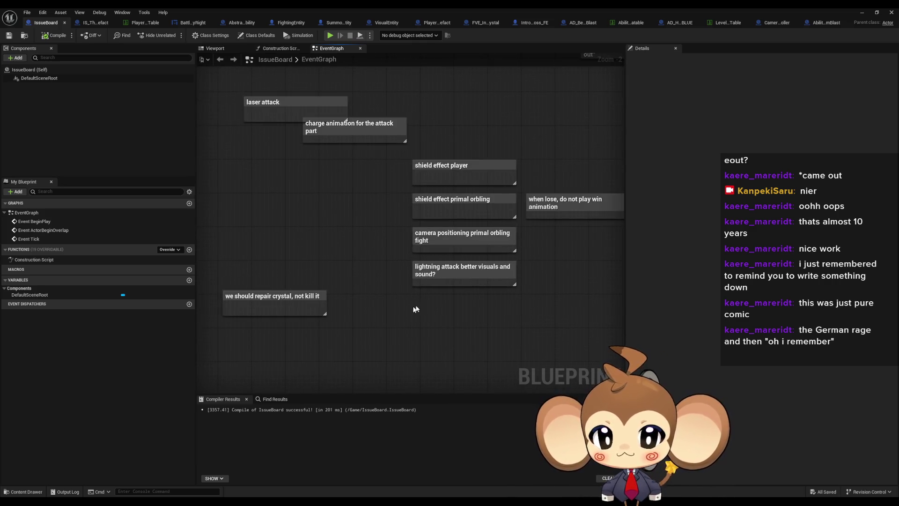
Add a comment note ending 'for fire and lighting attack?' to the IssueBoard.
key(c)
text(level sequence gp)
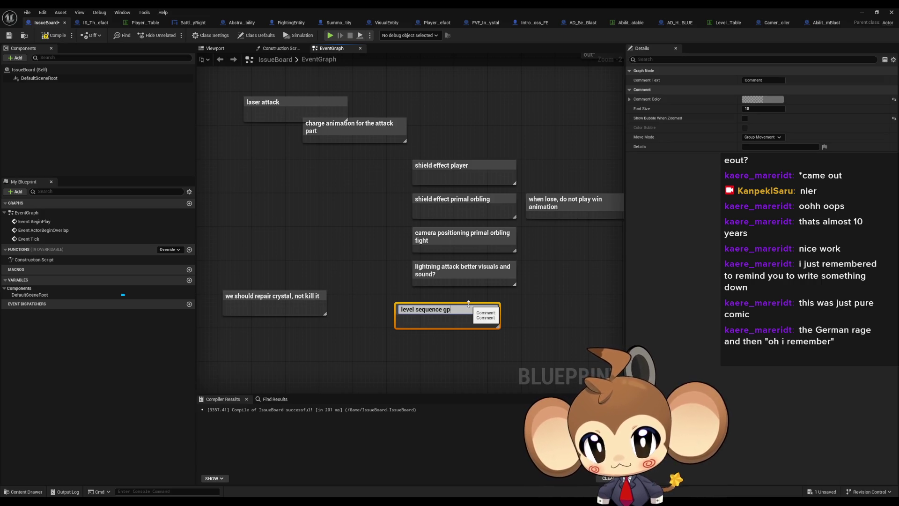
text(fo)
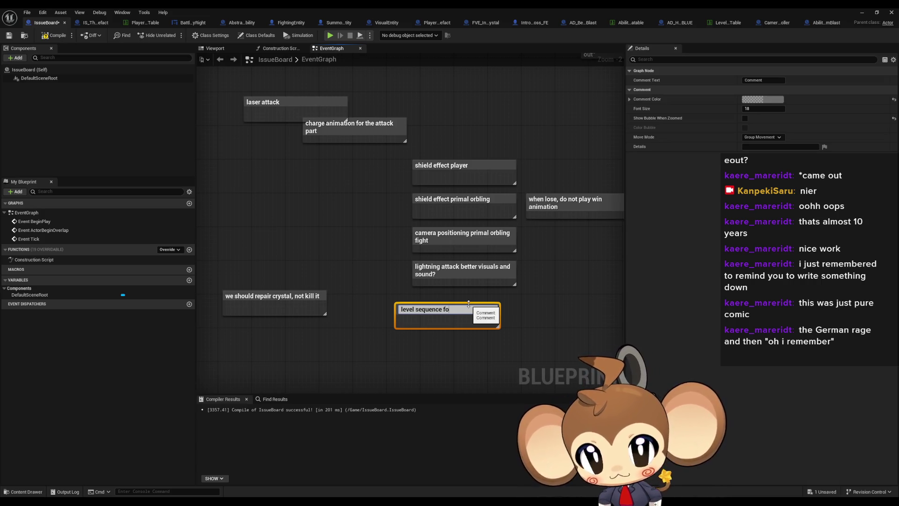
text(r fire a)
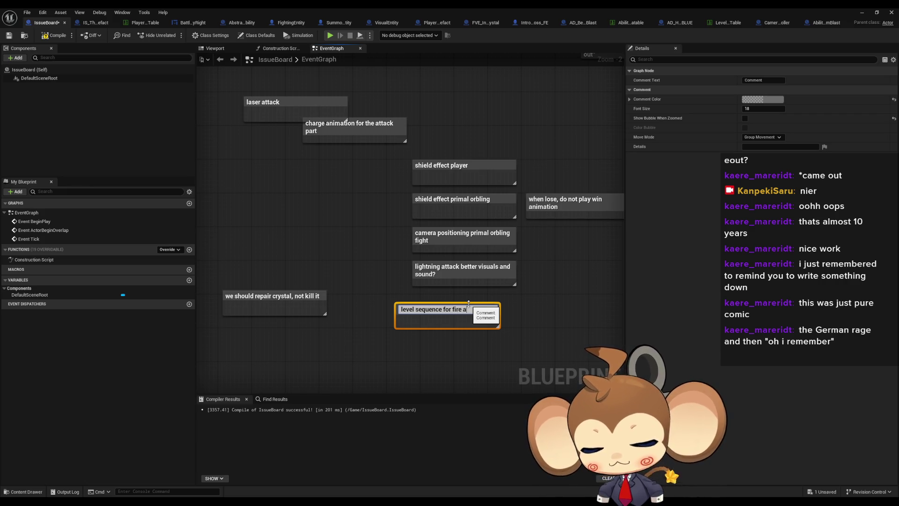
text(nd l)
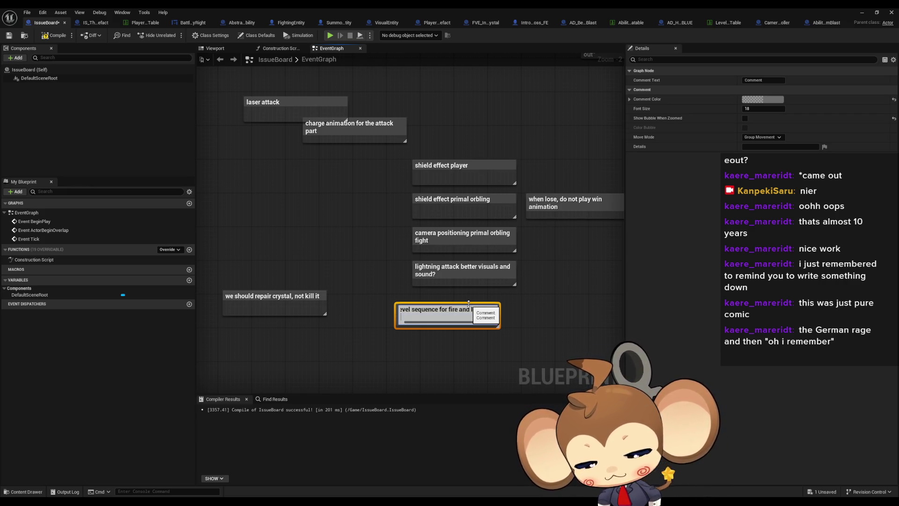
text(ighting attack?)
key(Return)
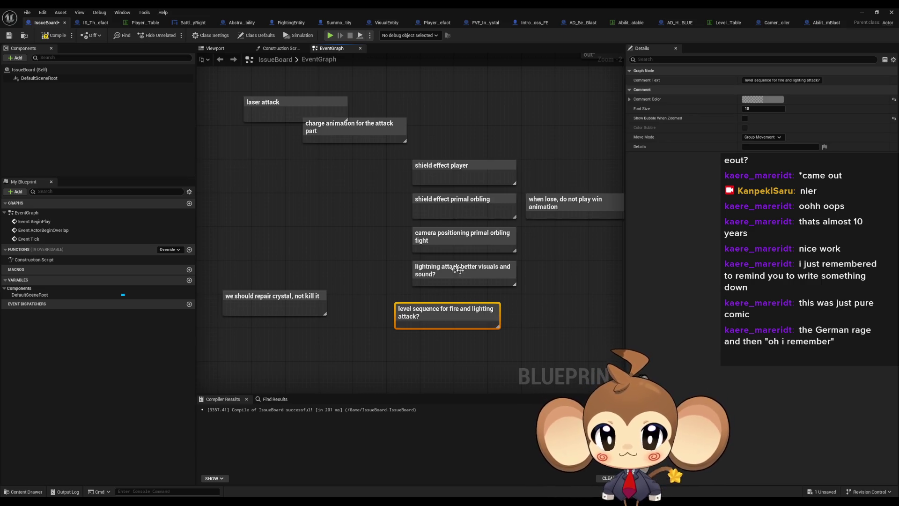
click(527, 303)
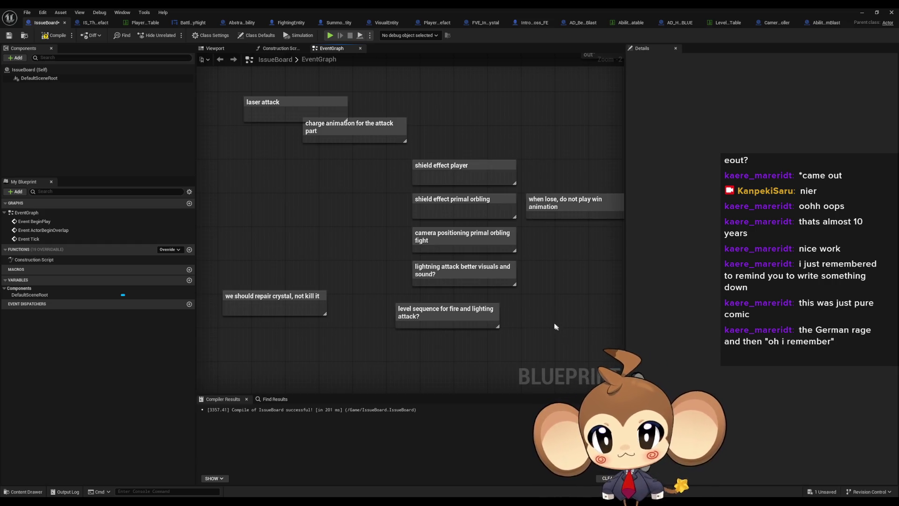
Select the laser attack note, then minimize the Blueprint editor to return to Main.
drag(555, 329, 554, 368)
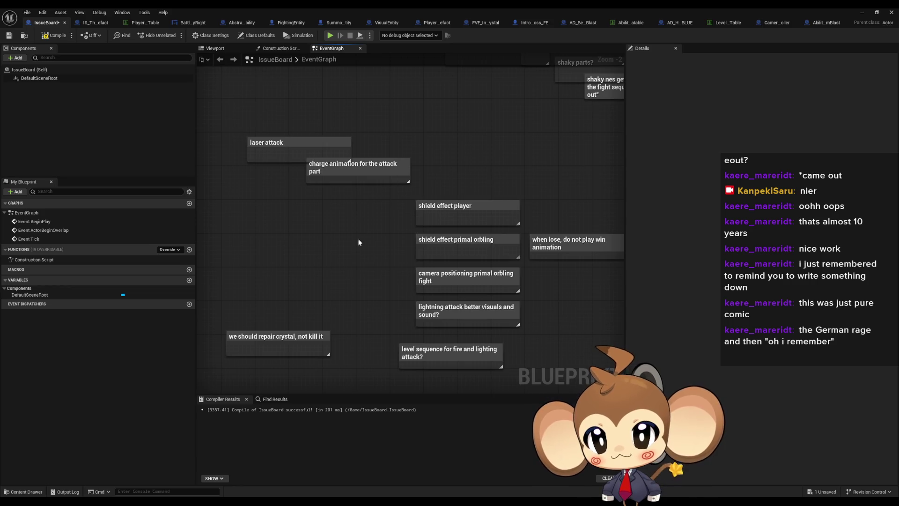
click(266, 143)
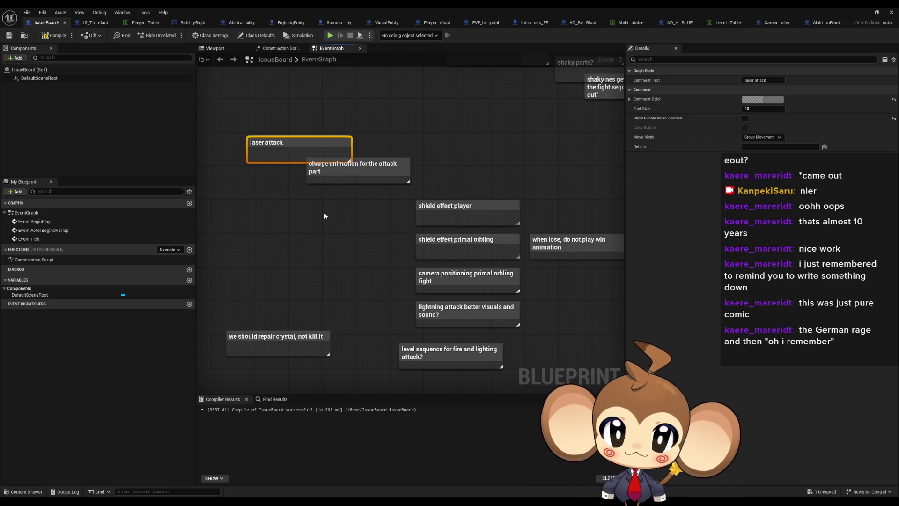
click(862, 13)
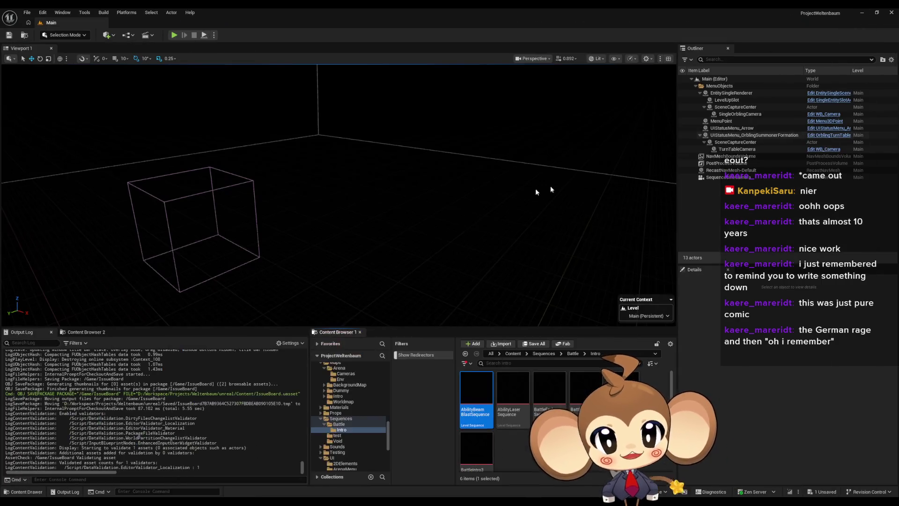
Create a new level from the Basic template and tilt the view down toward the floor.
click(22, 11)
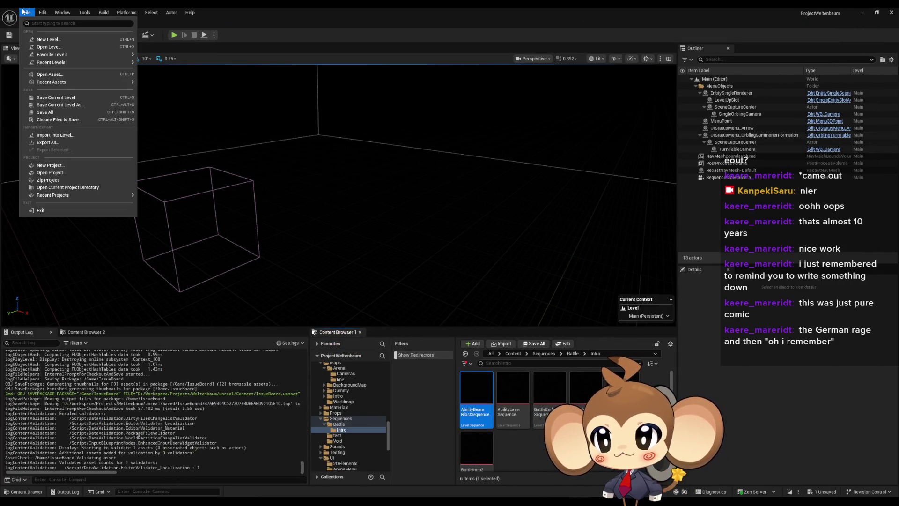
click(57, 41)
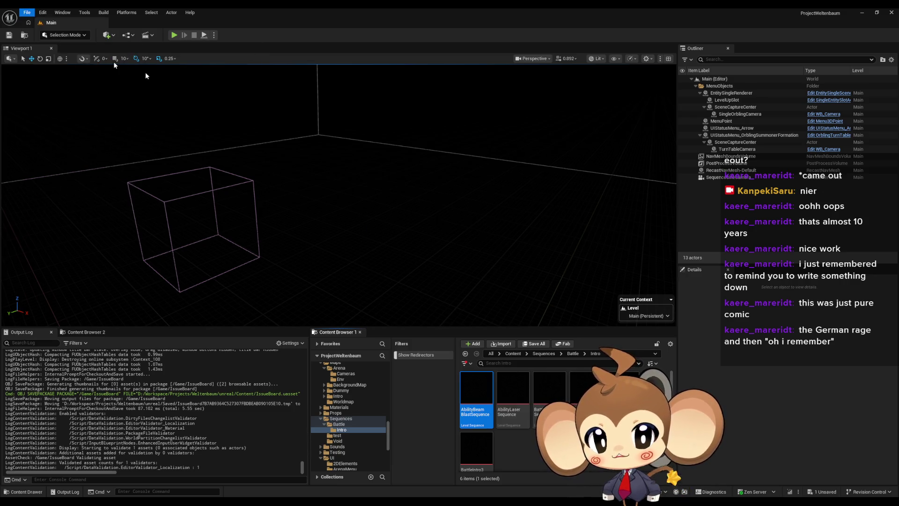
click(488, 323)
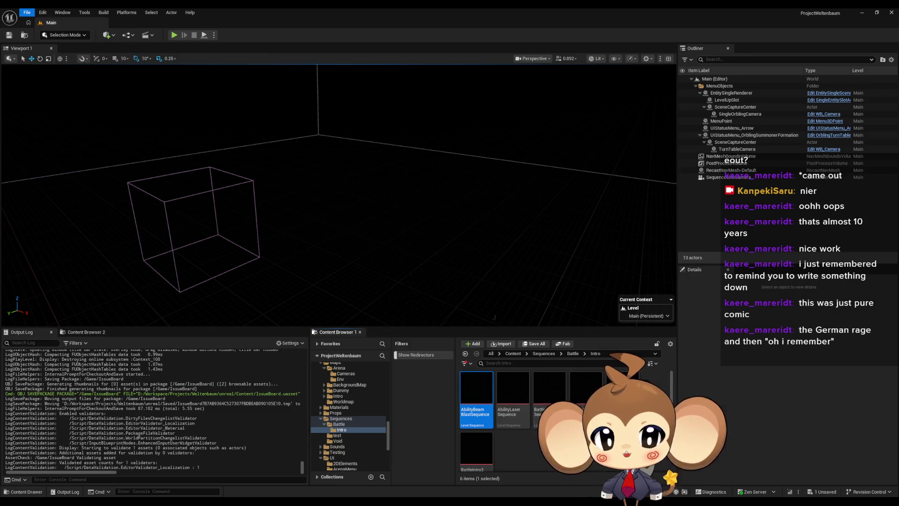
drag(337, 188, 337, 223)
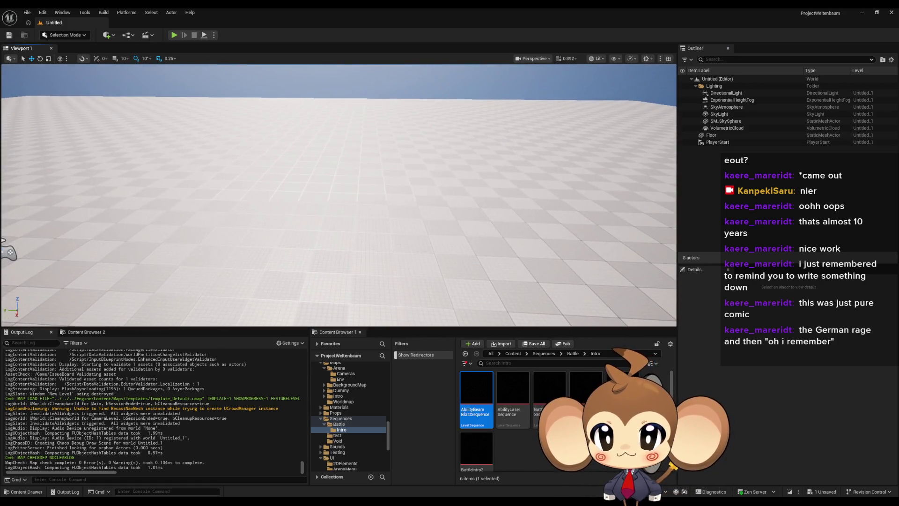
Navigate Content > Blueprints > BattleSystem > Abilities > AbilityAssets into the SpecialAbilities folder.
click(513, 354)
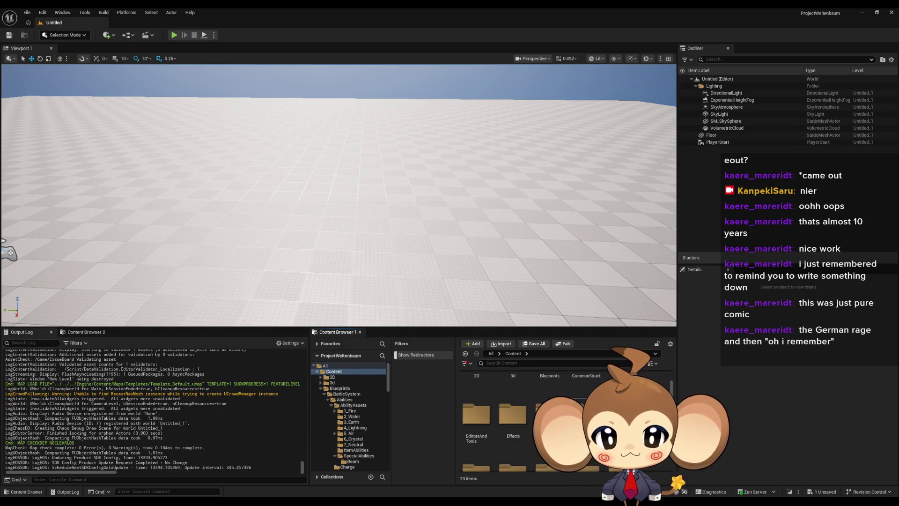
double_click(548, 388)
click(482, 393)
double_click(481, 393)
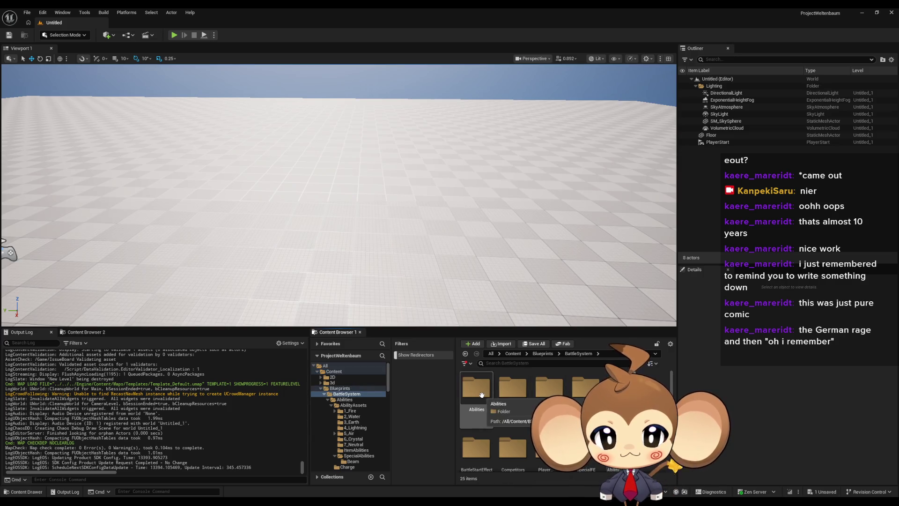
double_click(482, 393)
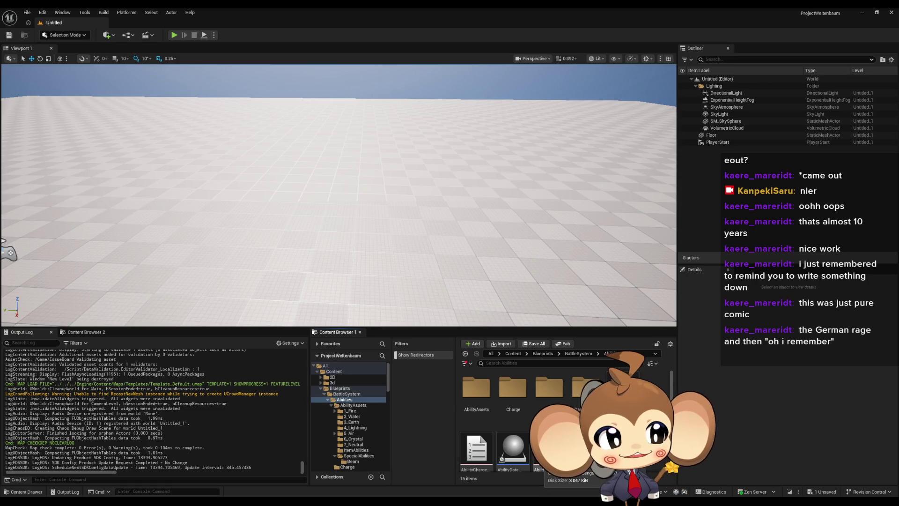
click(530, 413)
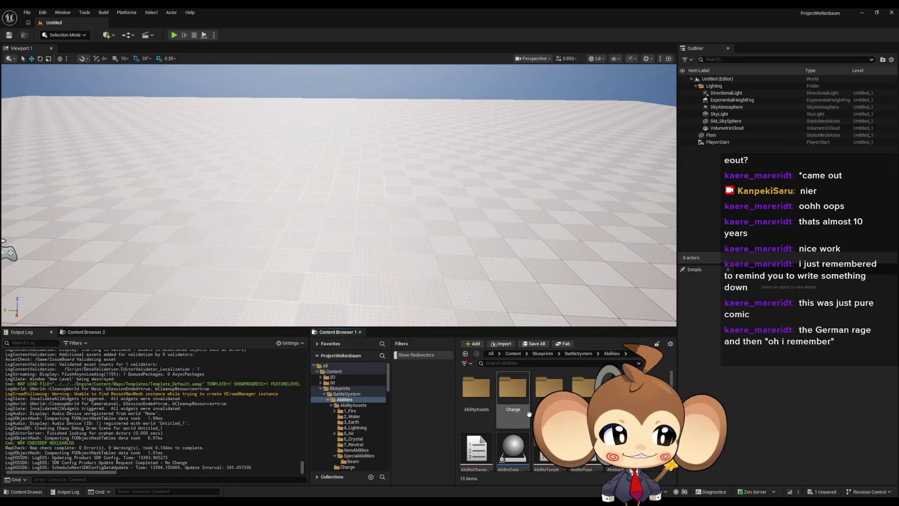
click(548, 391)
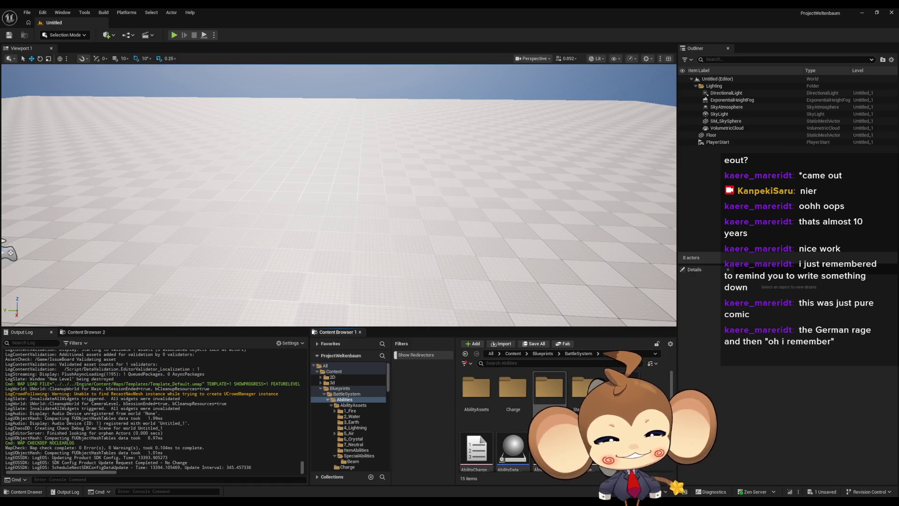
click(486, 395)
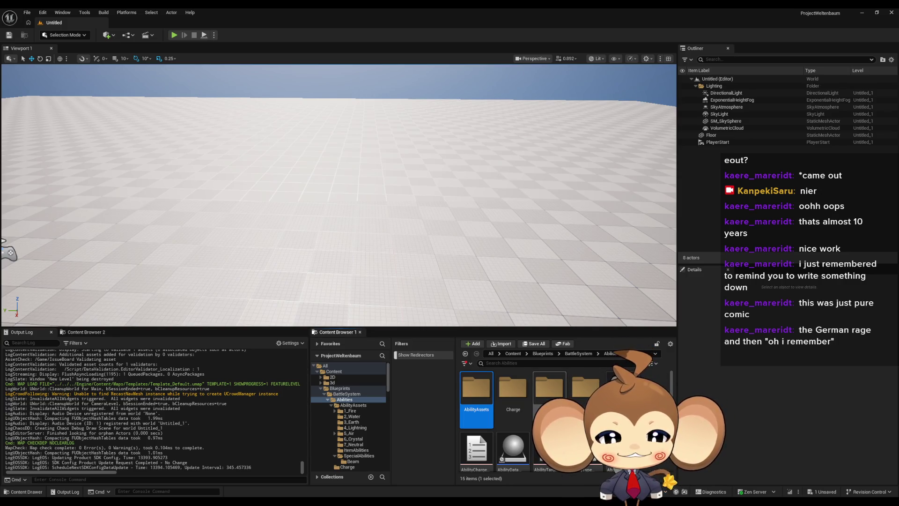
double_click(468, 394)
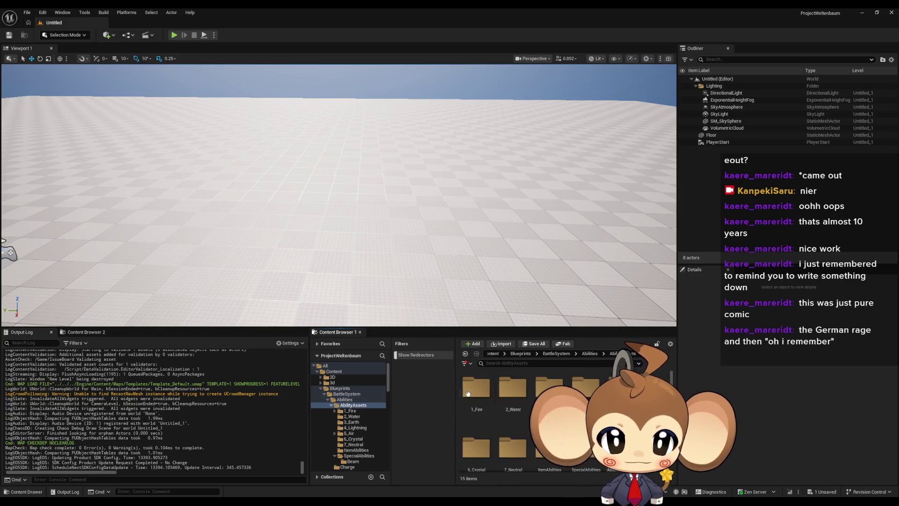
scroll(515, 412, down, 2)
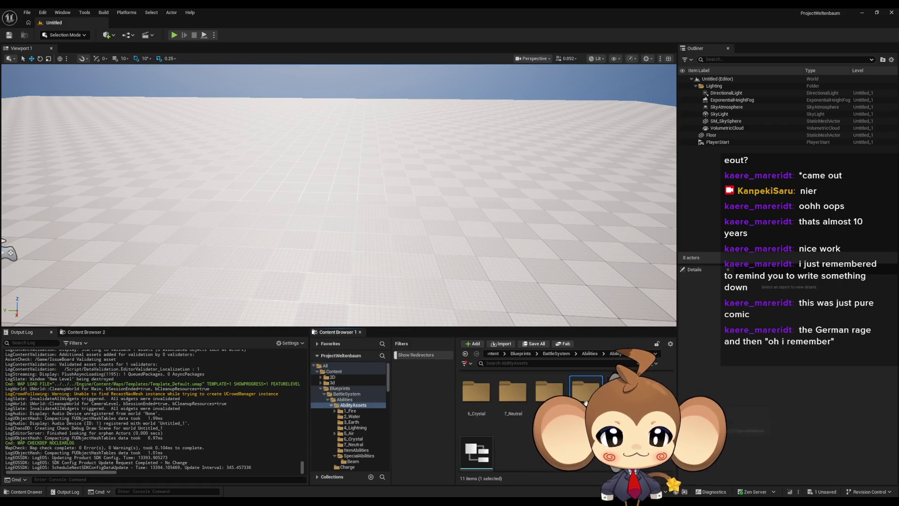
scroll(515, 412, up, 2)
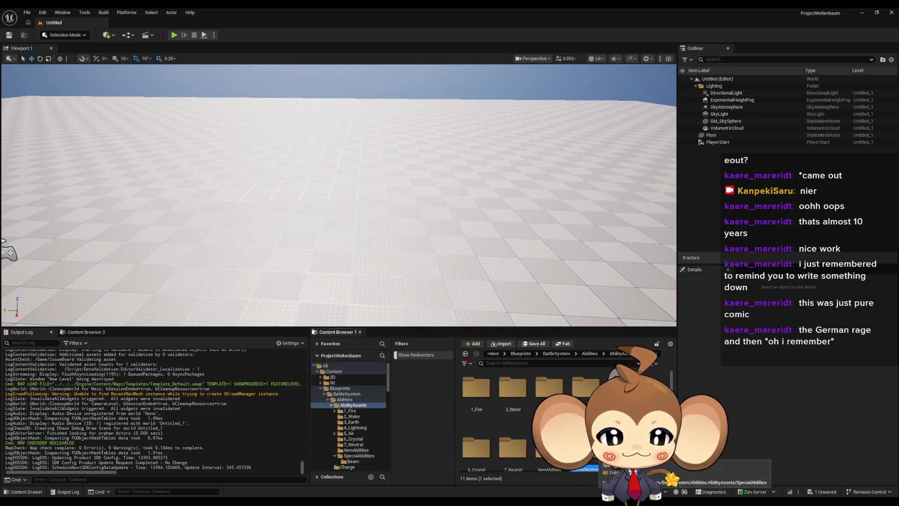
double_click(588, 452)
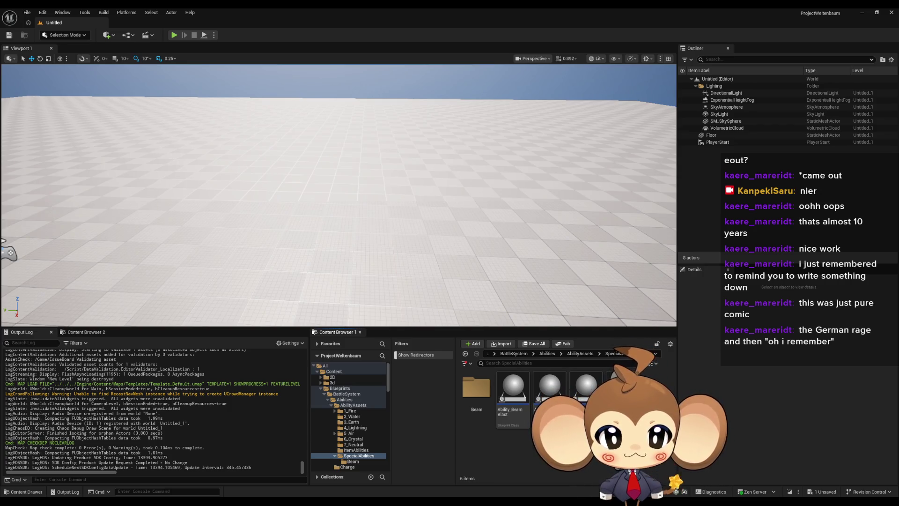
Look through the 1_Fire/FireTest and StatusEffects folders, then return to AbilityAssets > SpecialAbilities.
key(alt+Left)
click(484, 393)
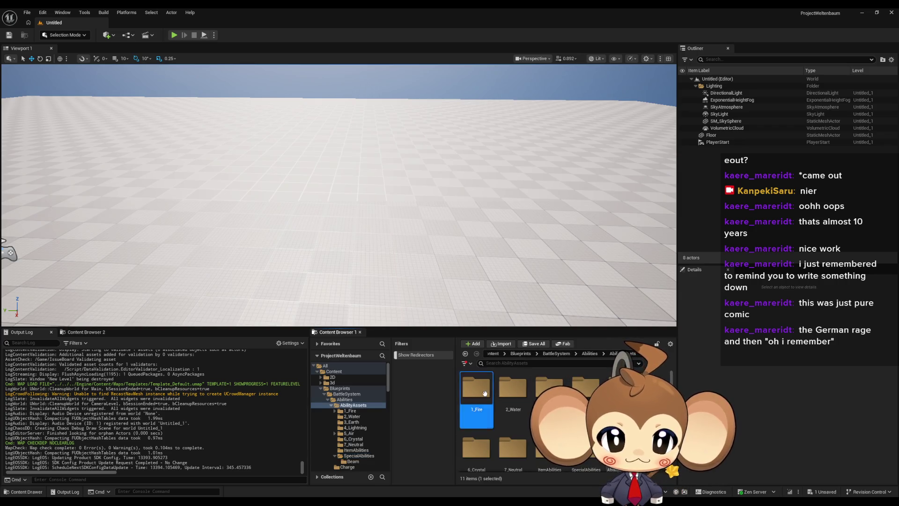
double_click(484, 393)
double_click(485, 393)
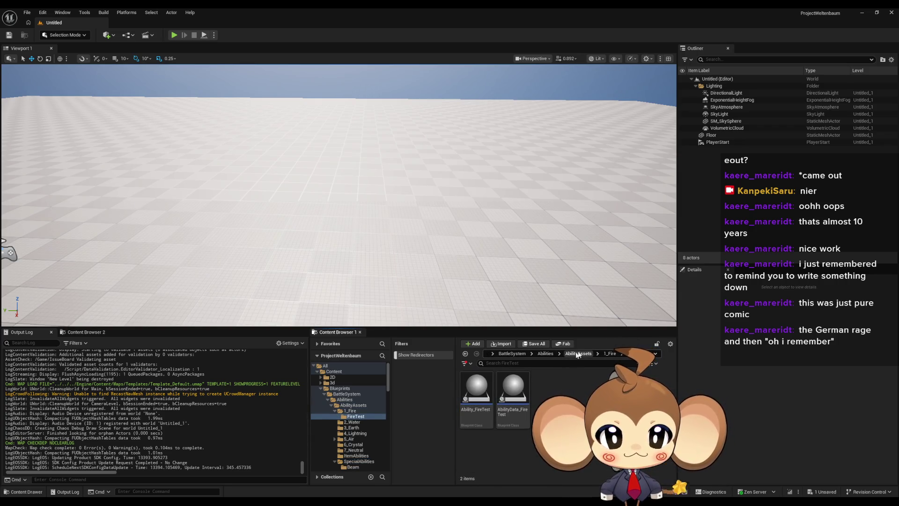
click(544, 354)
double_click(550, 381)
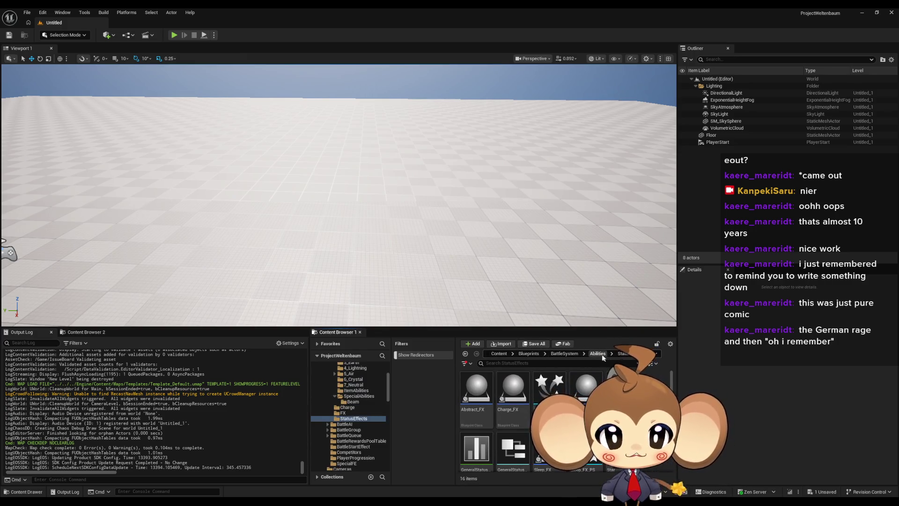
key(alt+Left)
double_click(588, 394)
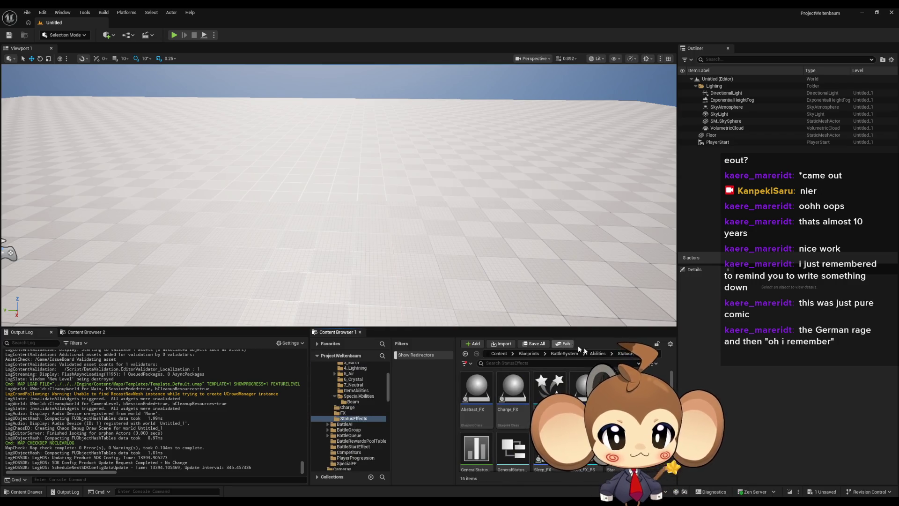
click(611, 354)
double_click(480, 392)
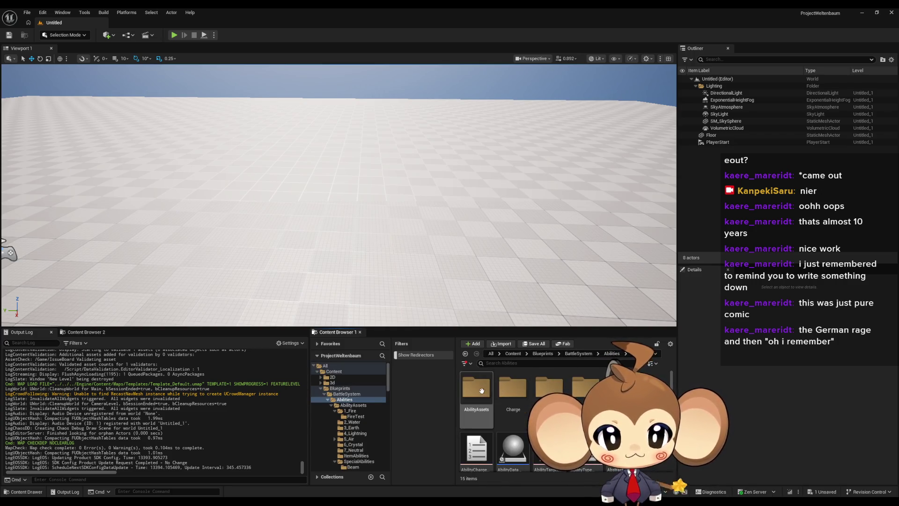
double_click(582, 449)
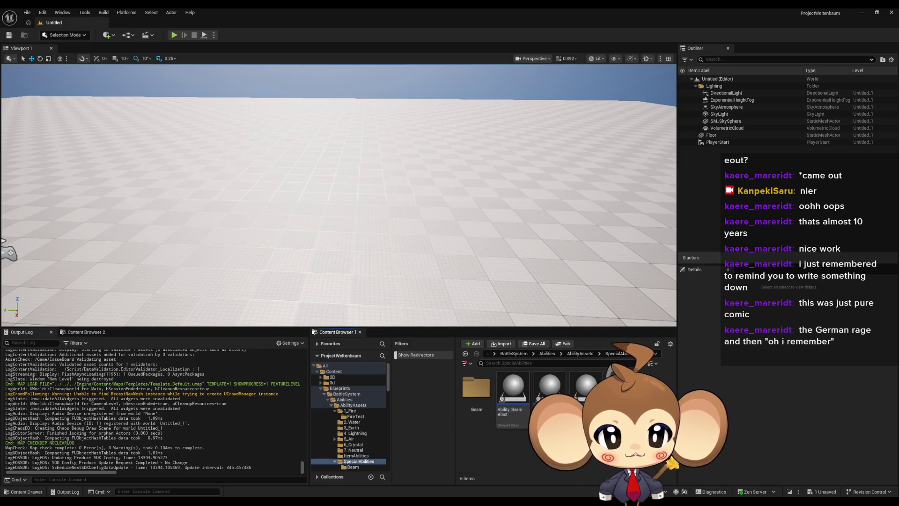
Create a new folder named BeamBlast in SpecialAbilities.
right_click(548, 445)
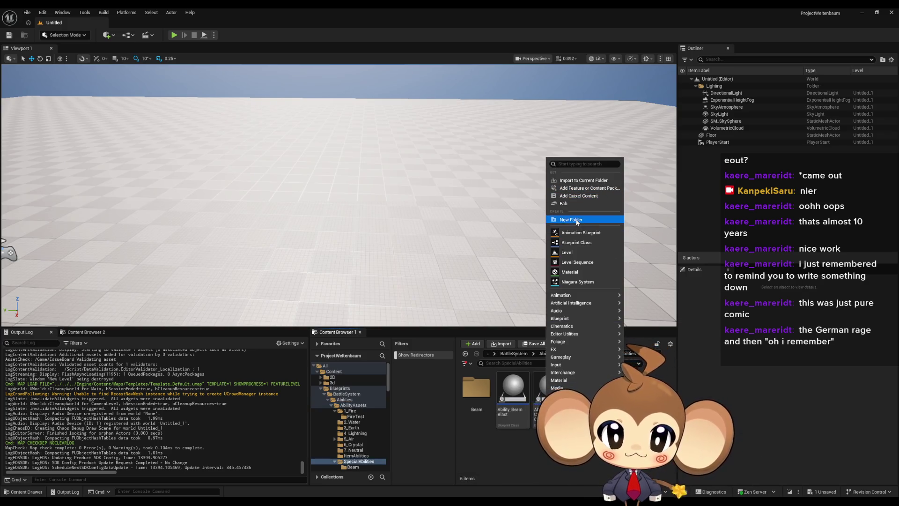
click(571, 219)
text(BeamBlast)
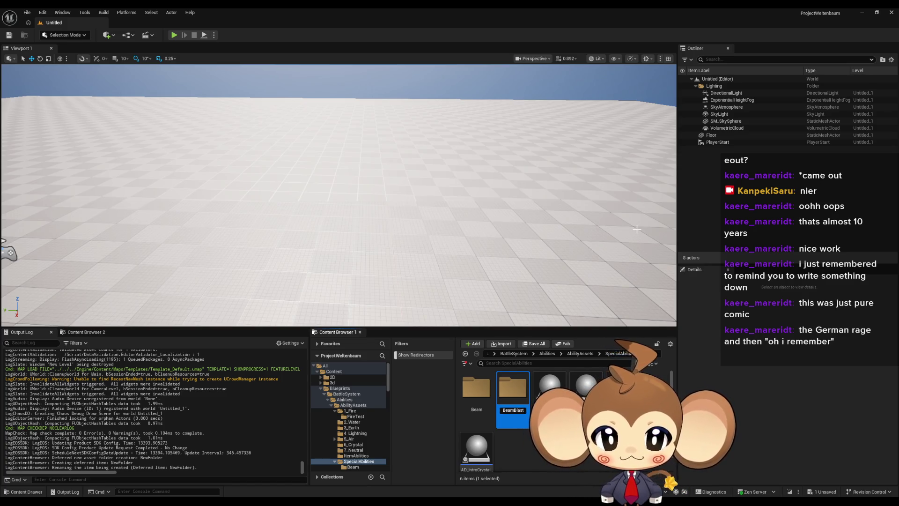
key(Return)
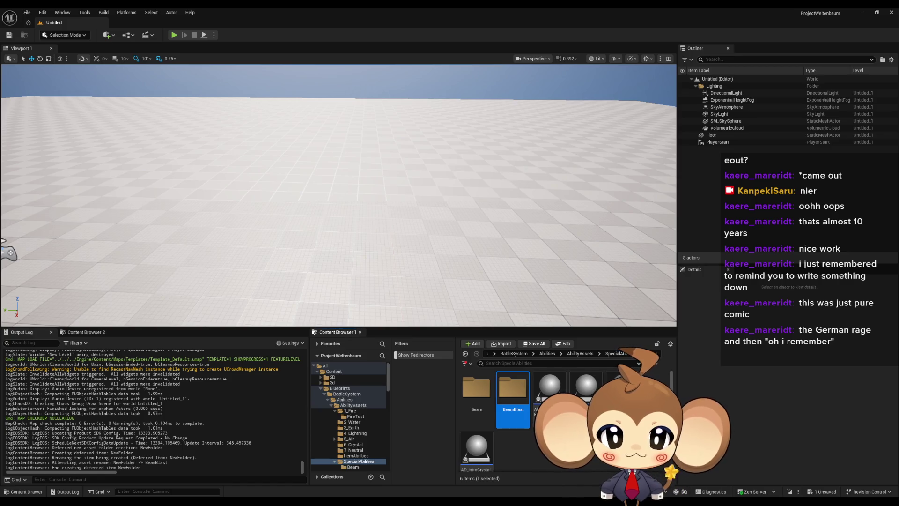
Move Ability_BeamBlast and AD_BeamBlast into the BeamBlast folder and open it.
click(549, 388)
ctrl+click(617, 388)
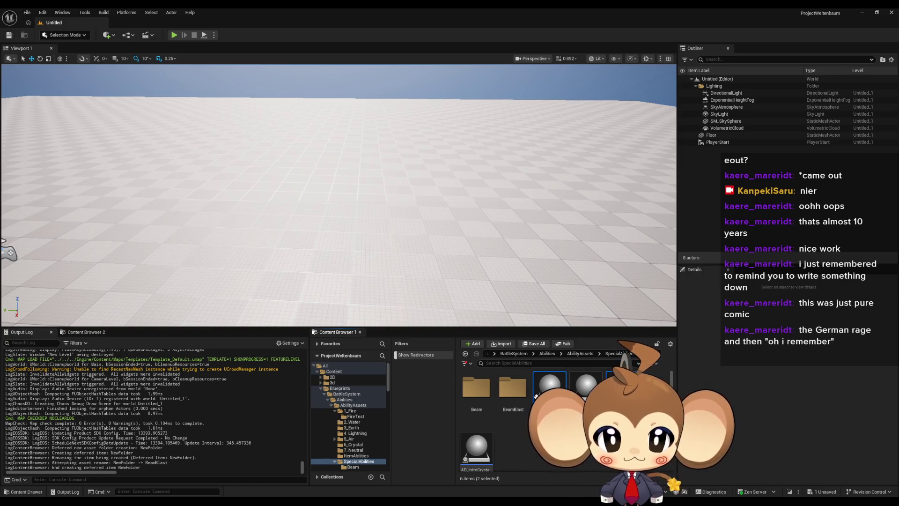
drag(549, 388, 512, 401)
click(525, 410)
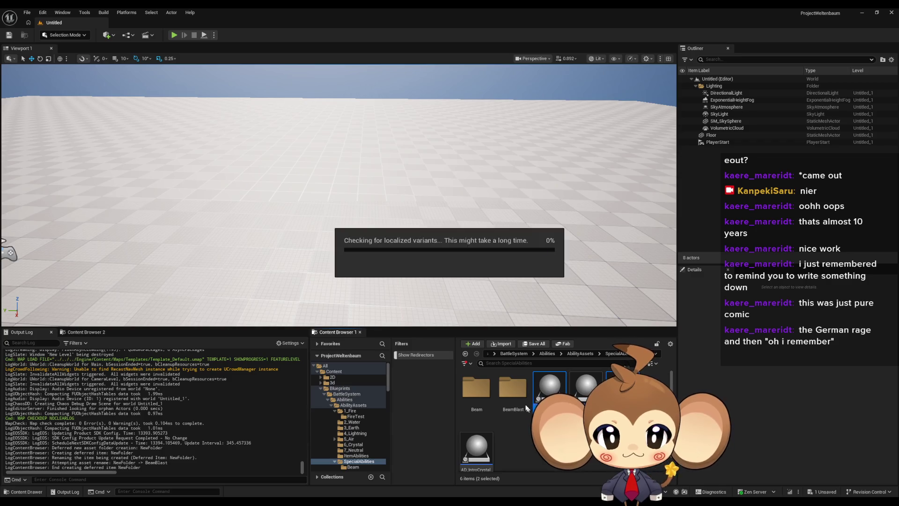
double_click(509, 401)
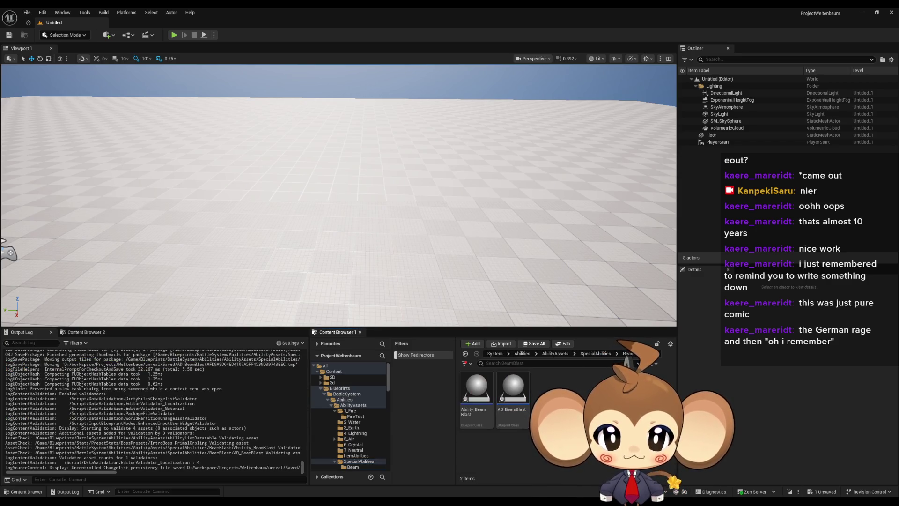
right_click(564, 382)
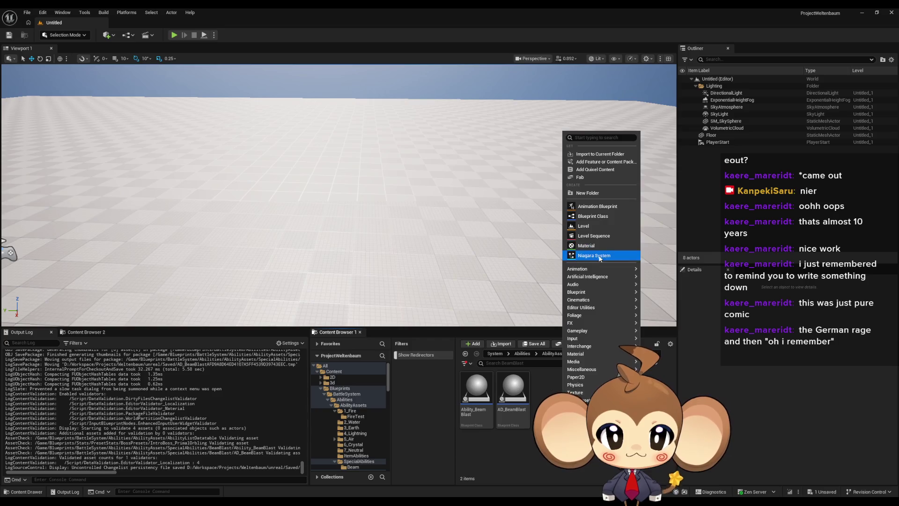
Start a Niagara System, browse the template list and create it from the CompletelyEmpty emitter.
click(606, 256)
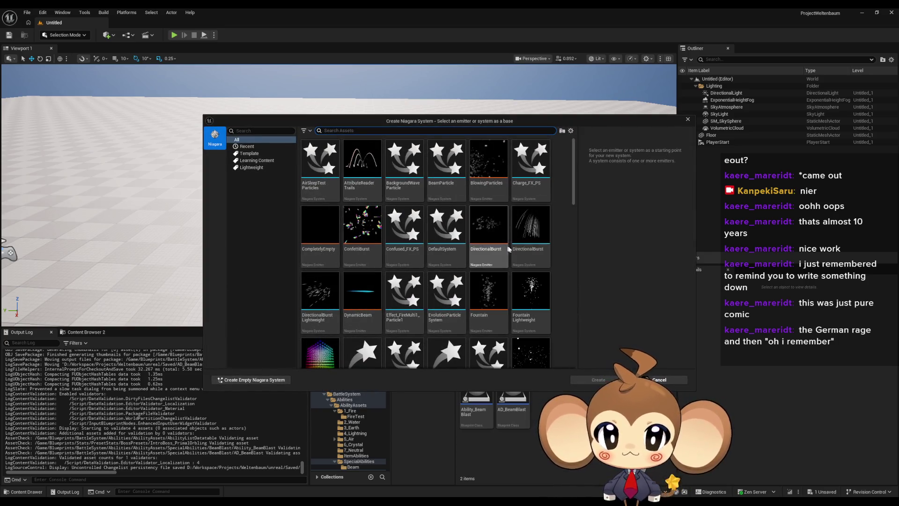
scroll(557, 260, down, 1)
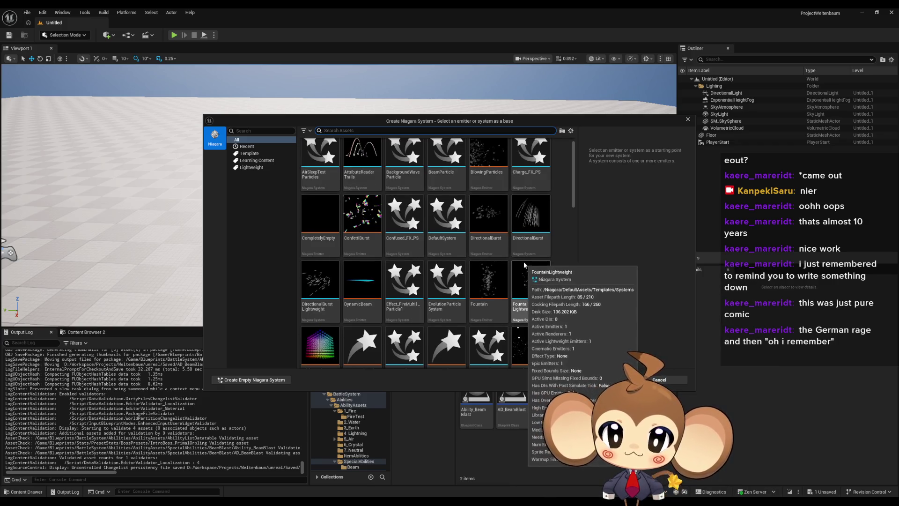
scroll(356, 271, down, 1)
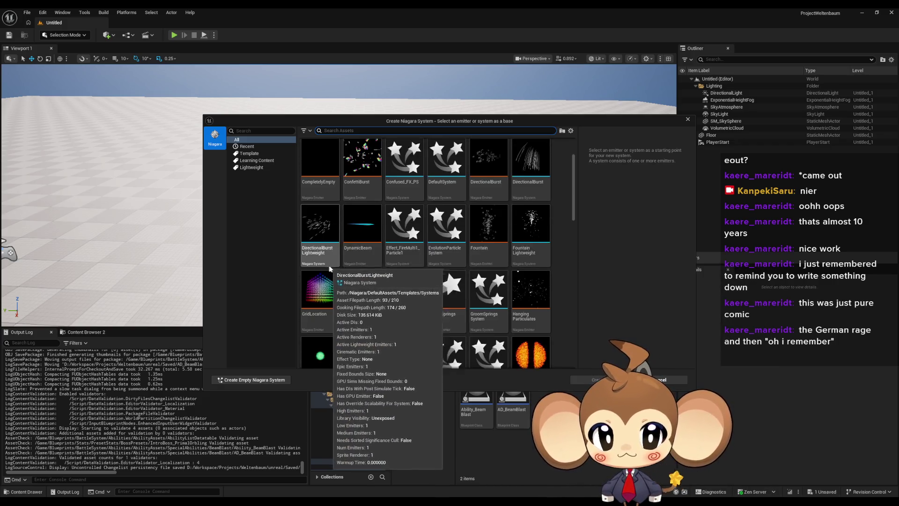
mouse_move(541, 279)
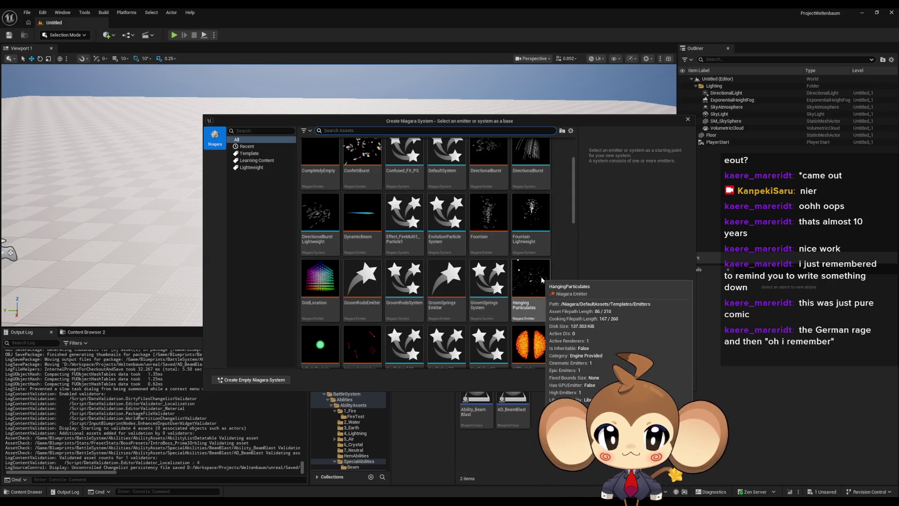
scroll(540, 277, down, 2)
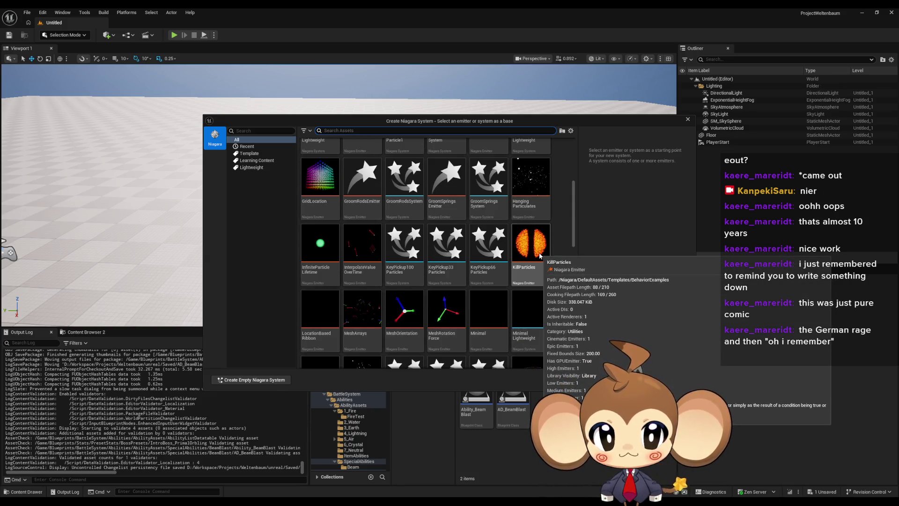
scroll(557, 241, down, 1)
scroll(575, 227, down, 2)
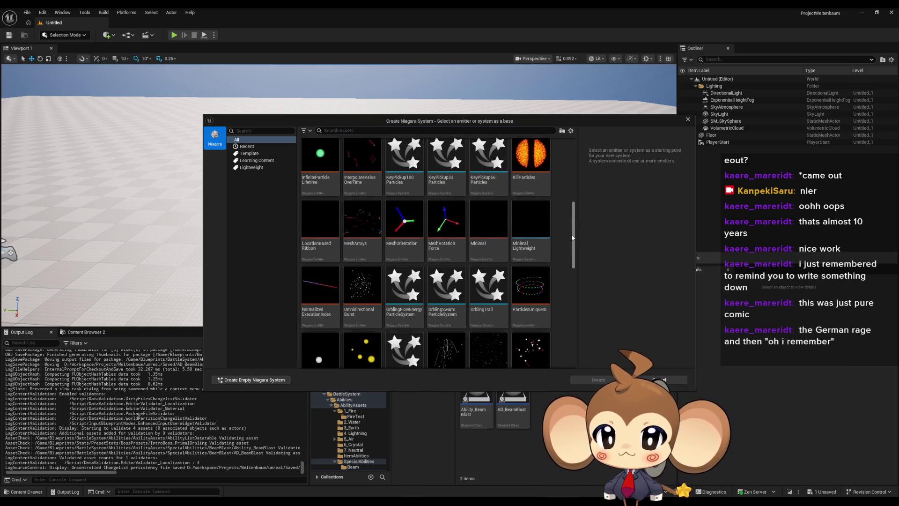
scroll(571, 234, down, 1)
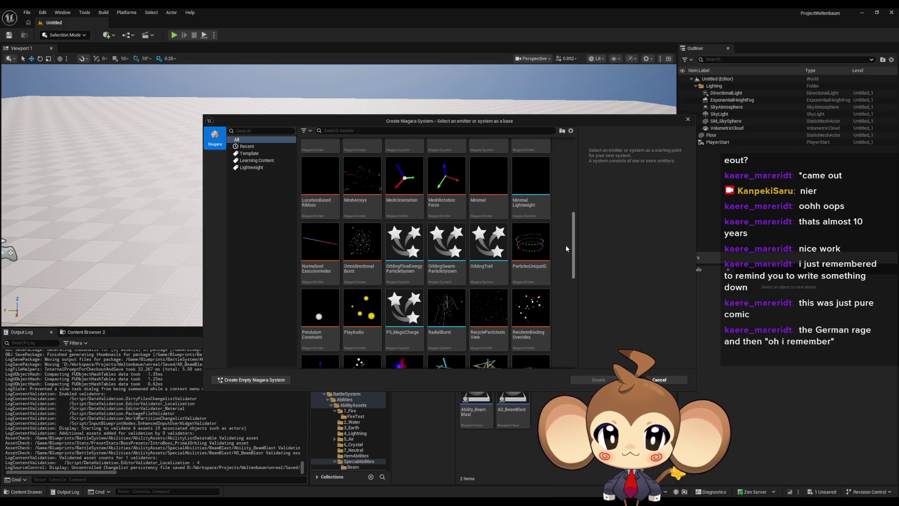
scroll(564, 251, down, 1)
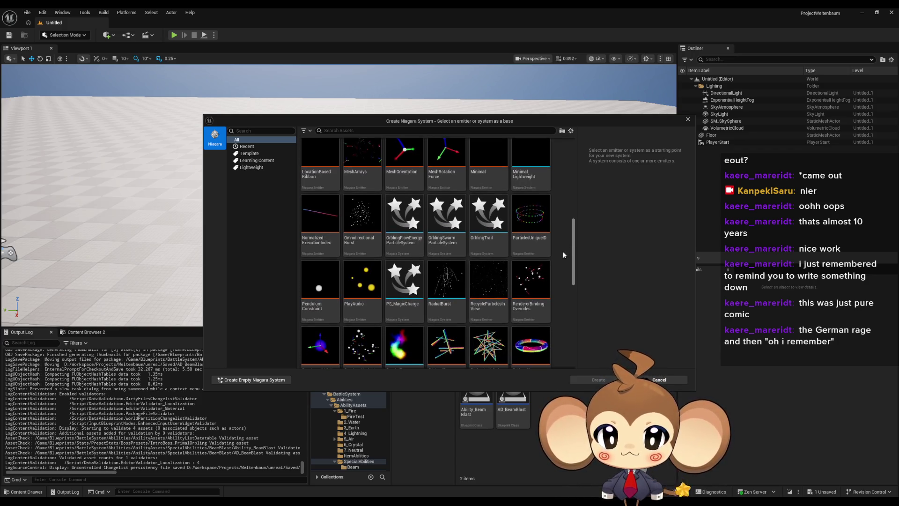
scroll(562, 251, down, 2)
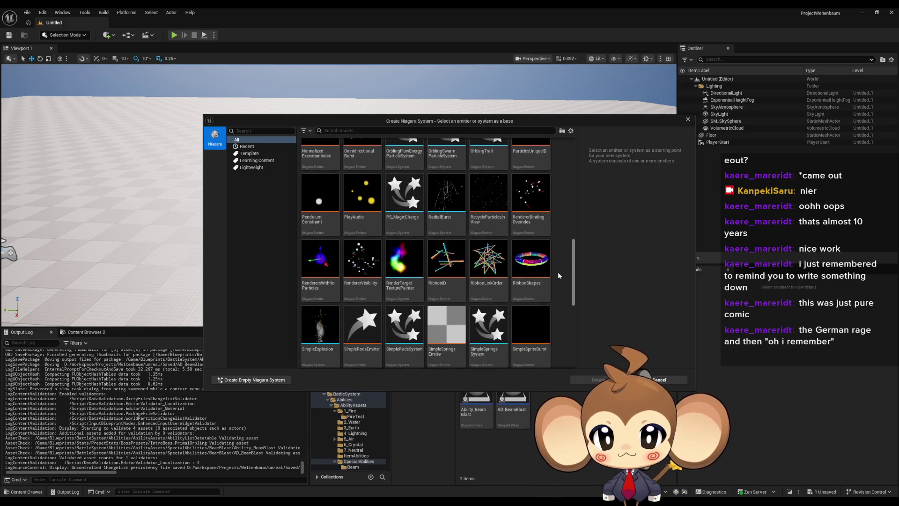
scroll(557, 279, down, 2)
scroll(554, 300, down, 2)
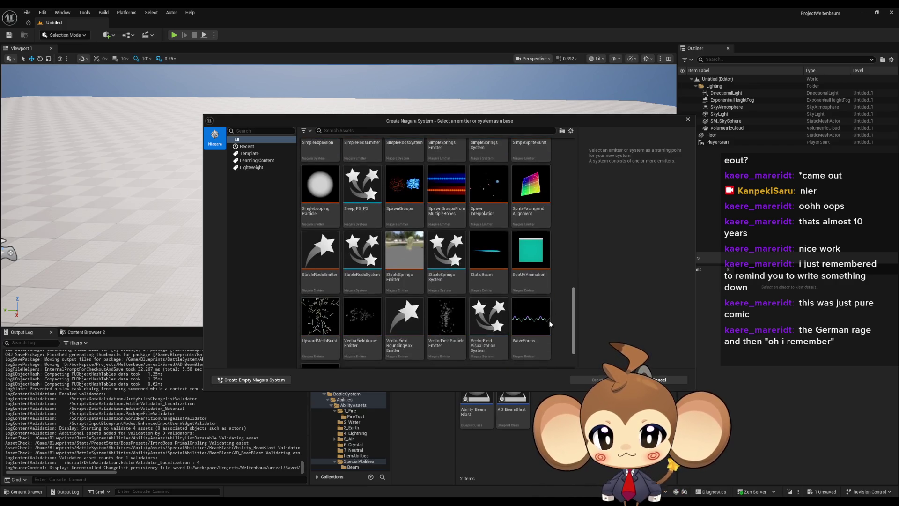
scroll(545, 326, down, 1)
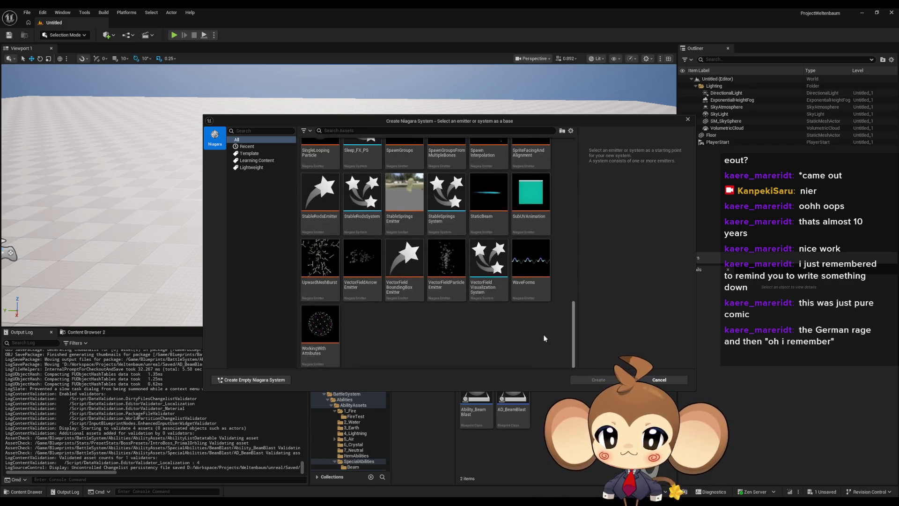
scroll(544, 280, up, 5)
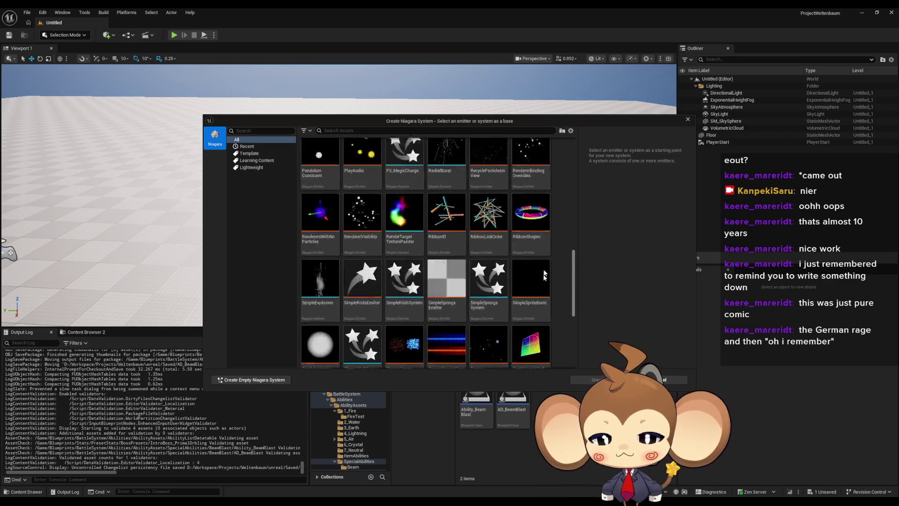
scroll(544, 275, up, 10)
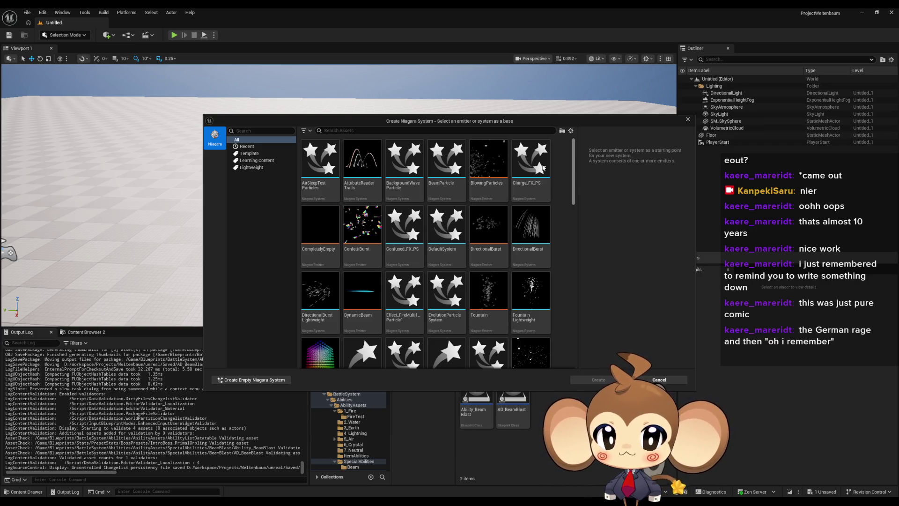
scroll(542, 173, down, 1)
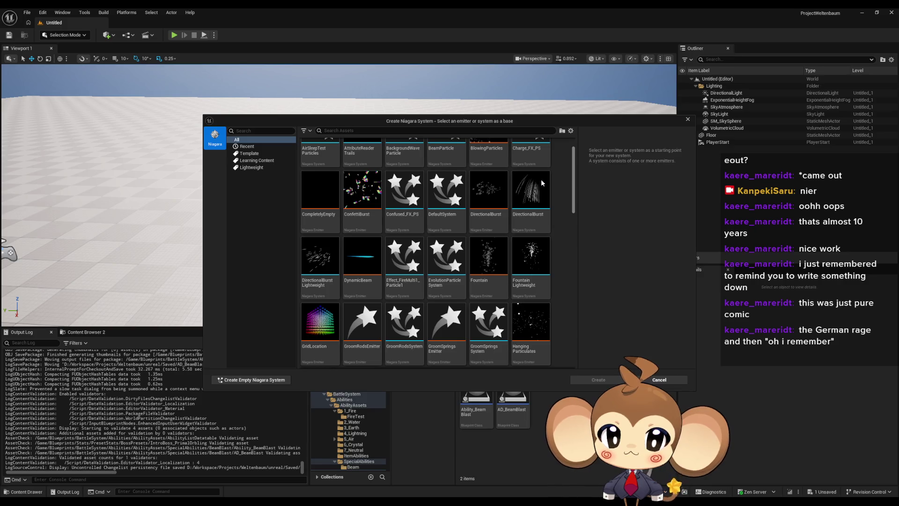
click(320, 192)
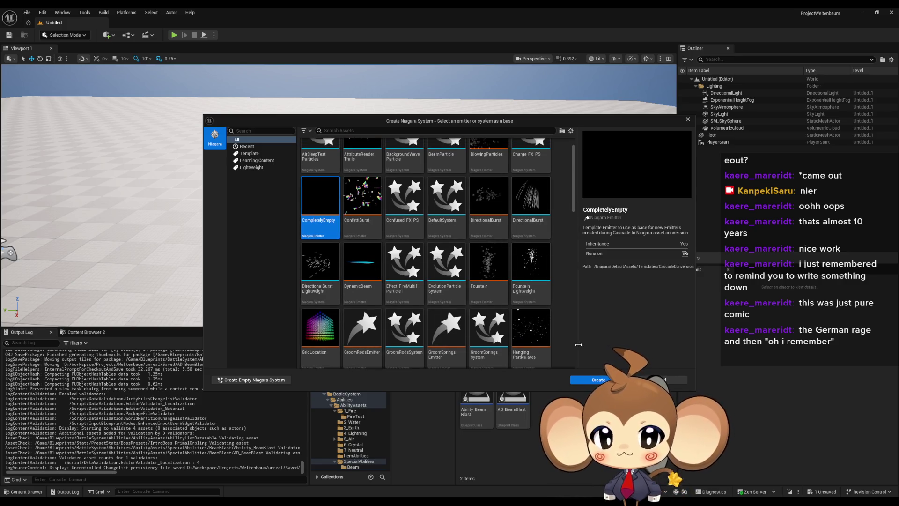
click(596, 380)
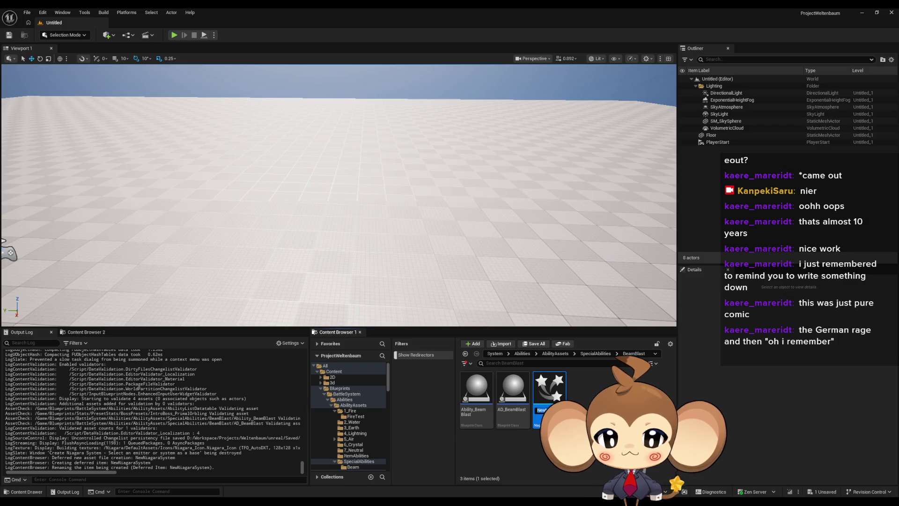
Name the system BeamBlastChargingParticles, open it and browse the Emitter Spawn modules.
text(Beam)
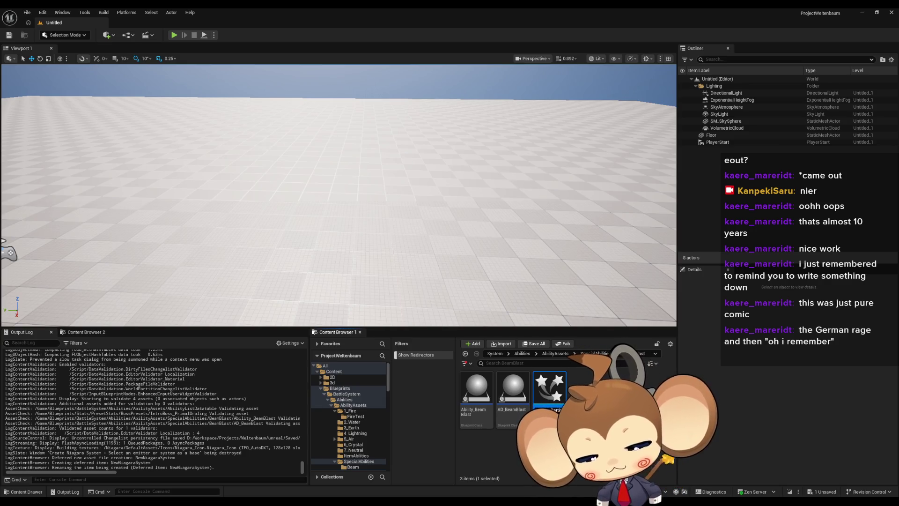
key(Return)
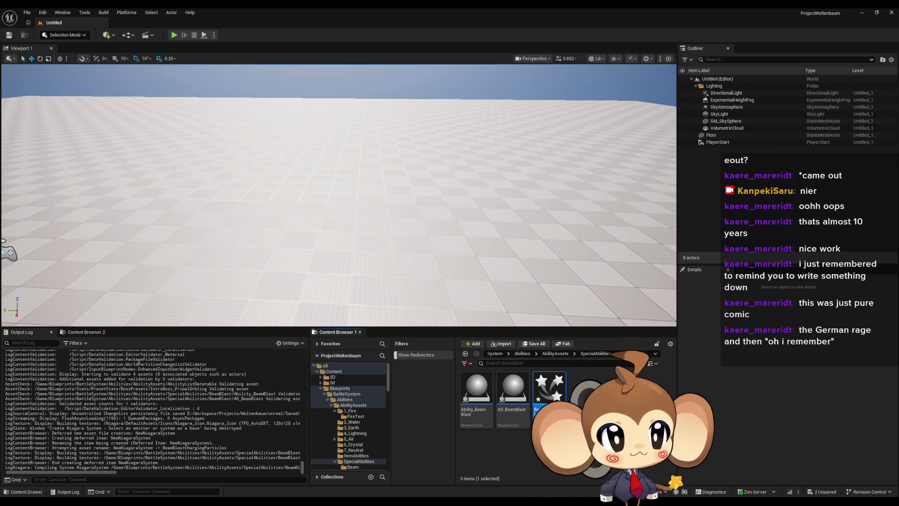
double_click(549, 393)
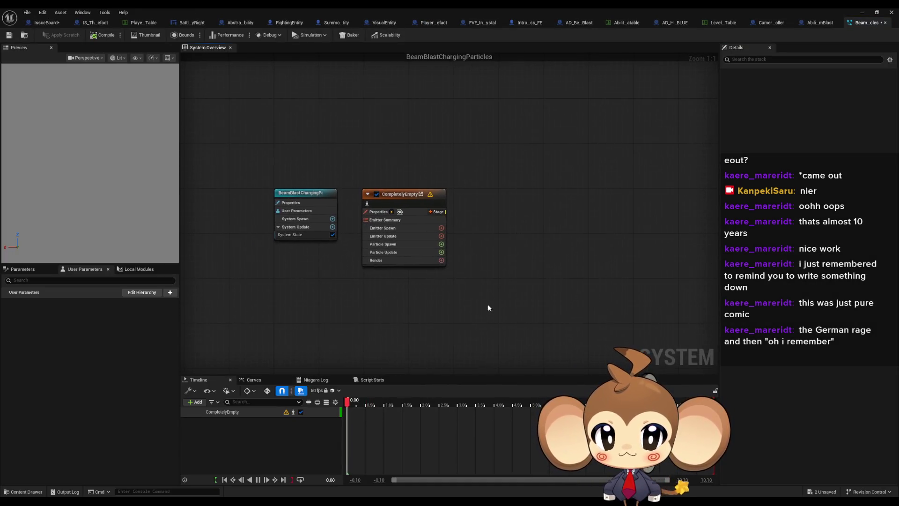
click(442, 228)
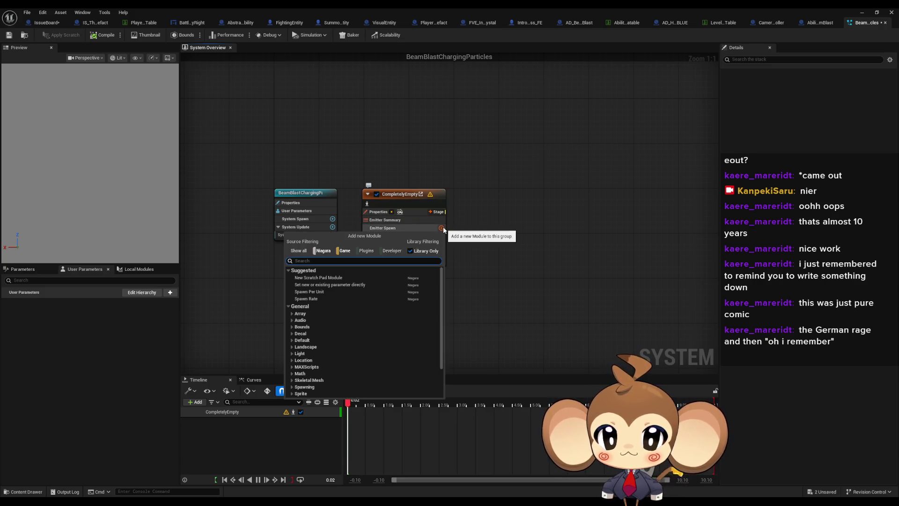
click(411, 170)
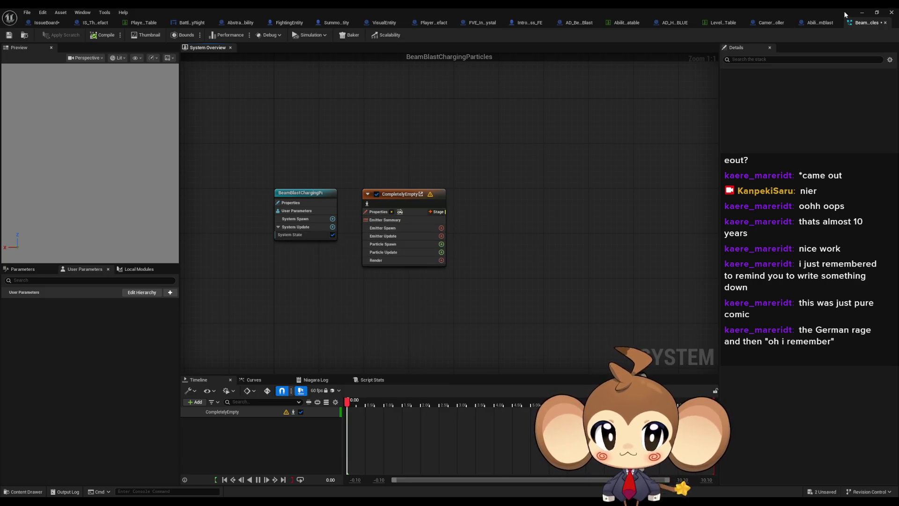
Close the Niagara editor, delete BeamBlastChargingParticles, and start another Niagara System.
click(862, 13)
click(861, 13)
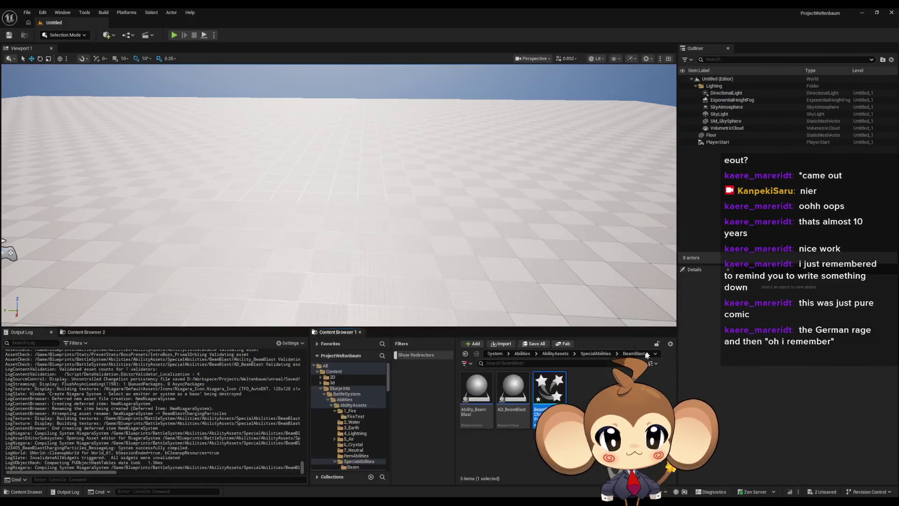
key(Delete)
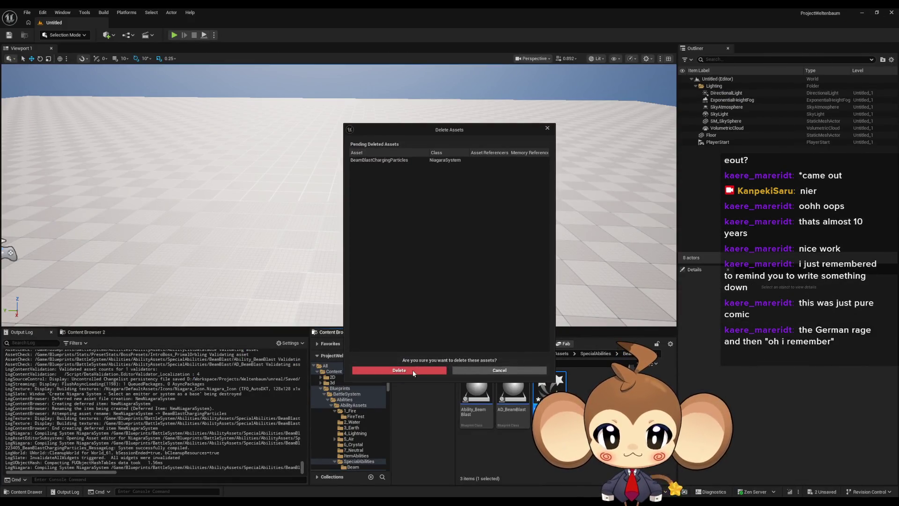
click(414, 371)
right_click(564, 113)
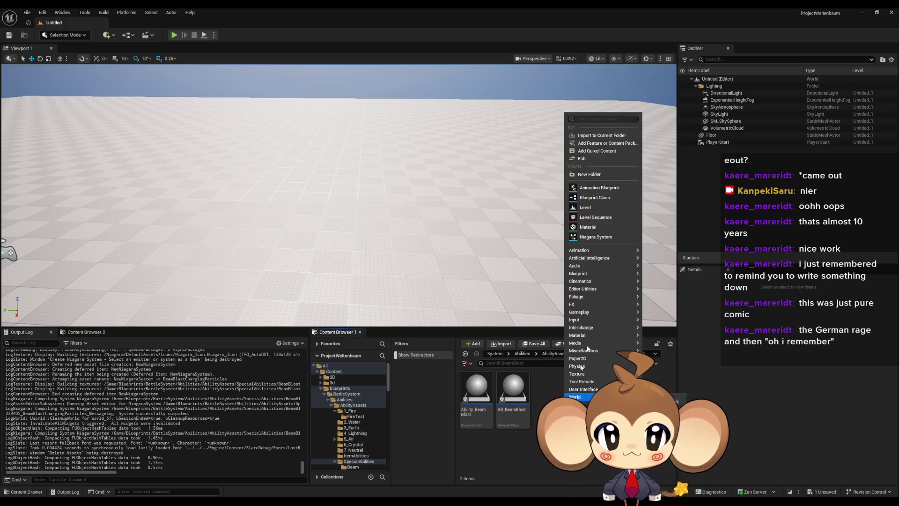
click(597, 238)
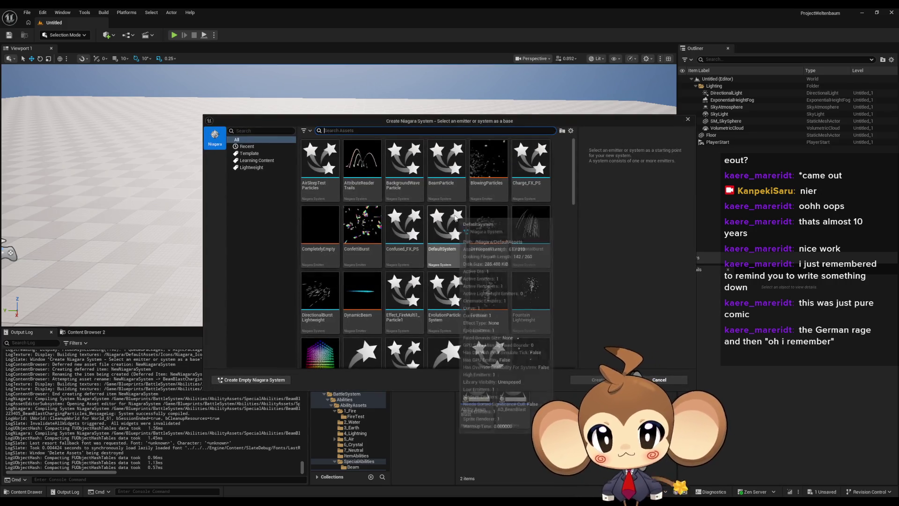
Create the Niagara system from the Fountain emitter template and name it BeamBlastChargingParticless.
click(488, 295)
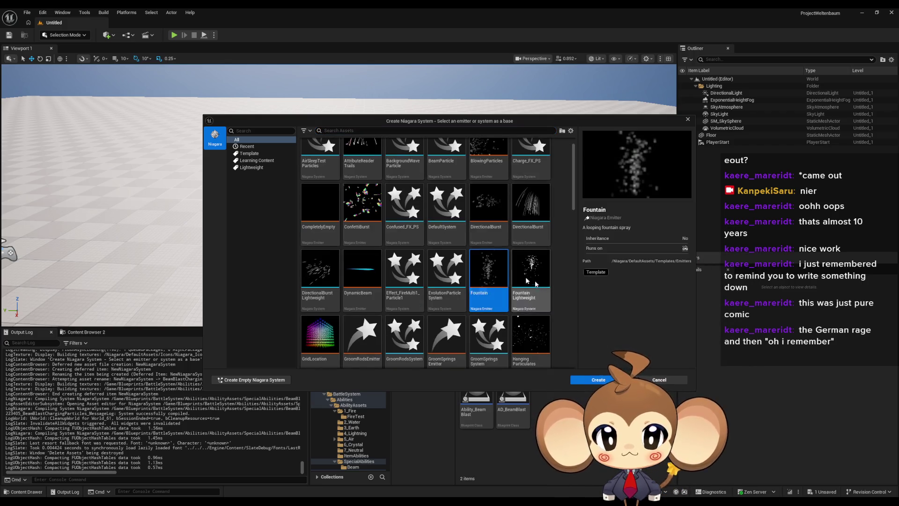
click(603, 377)
text(NS_BeamBlast)
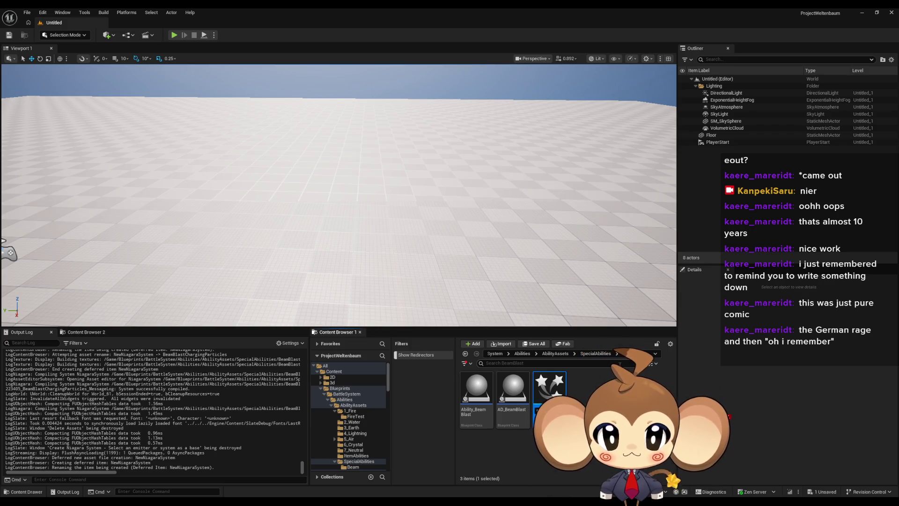
key(Return)
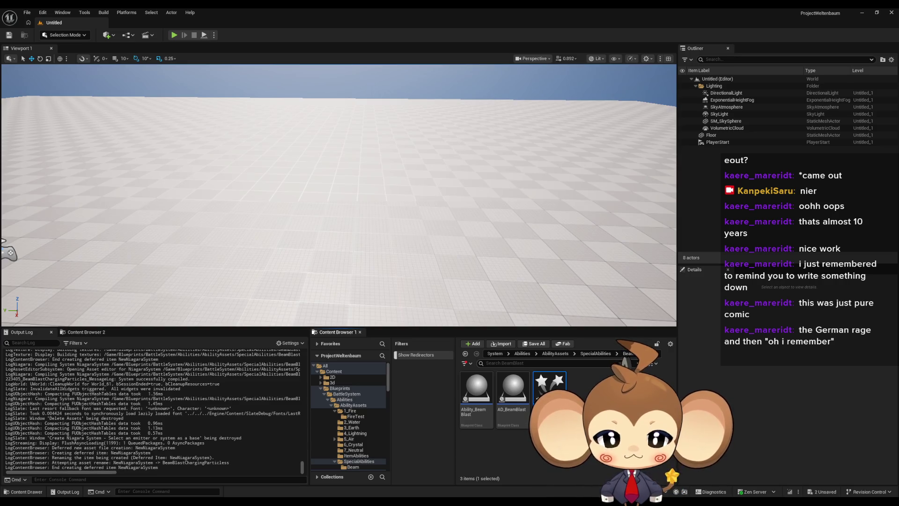
Save all assets with File > Save All and clear the Content Browser search filter.
click(27, 12)
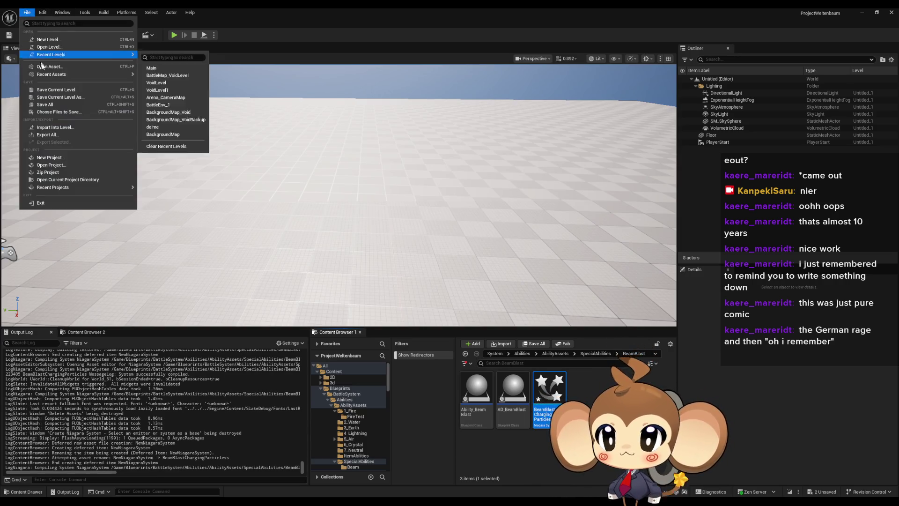
click(58, 105)
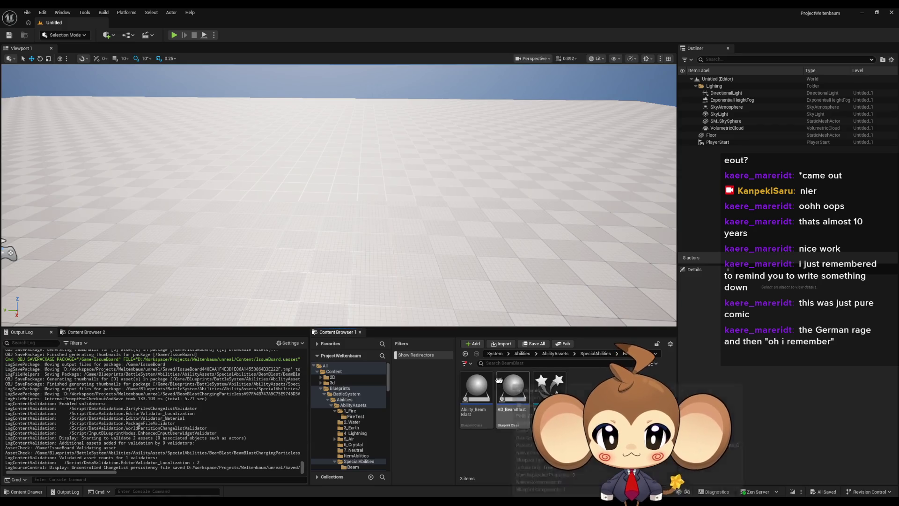
text(red)
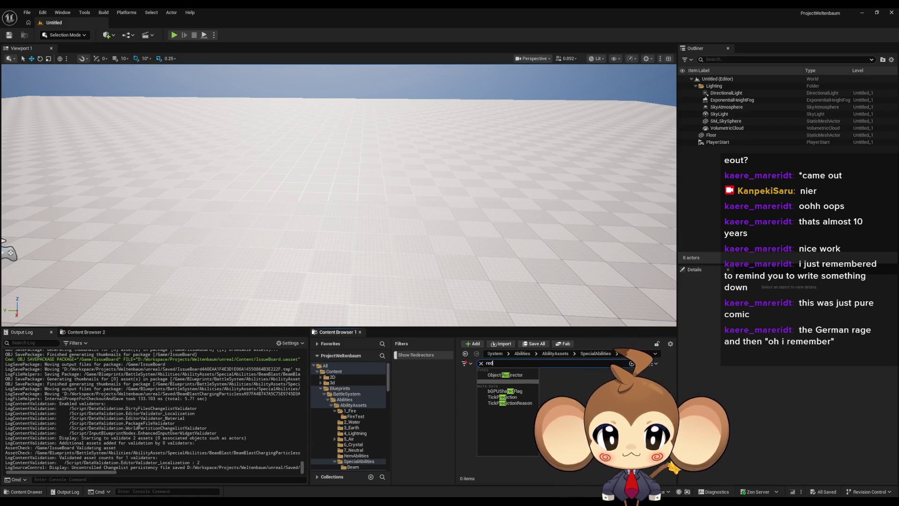
key(Return)
click(481, 364)
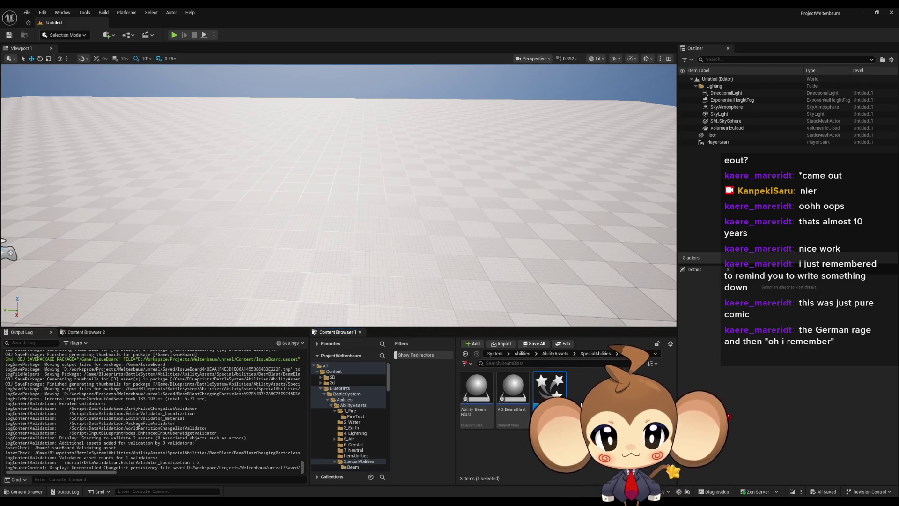
Rename the system to BeamBlastCharging_Particles and open it in the Niagara editor.
key(Return)
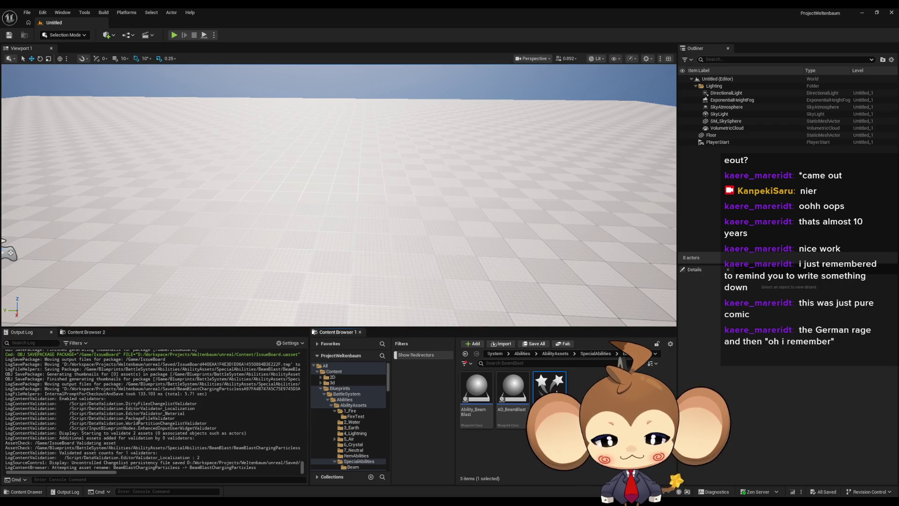
key(Return)
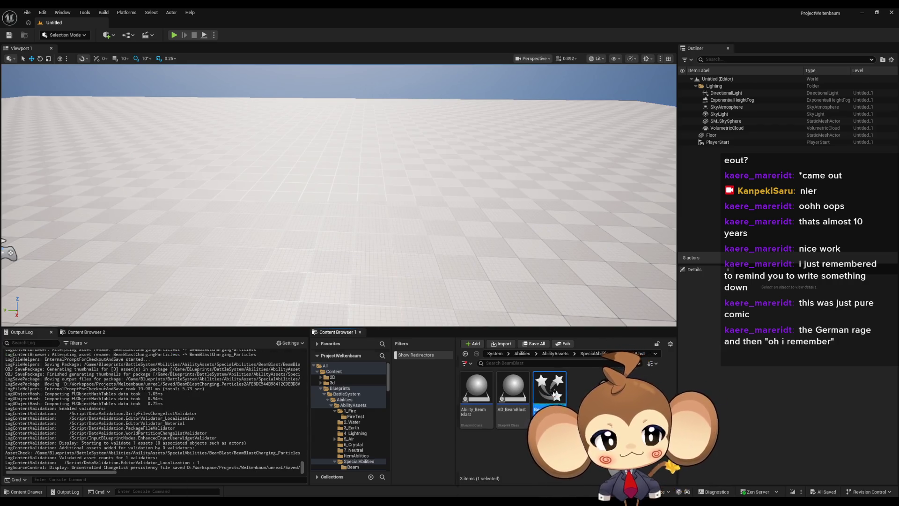
double_click(551, 389)
mouse_move(579, 245)
mouse_down()
mouse_move(553, 260)
mouse_move(532, 309)
mouse_up()
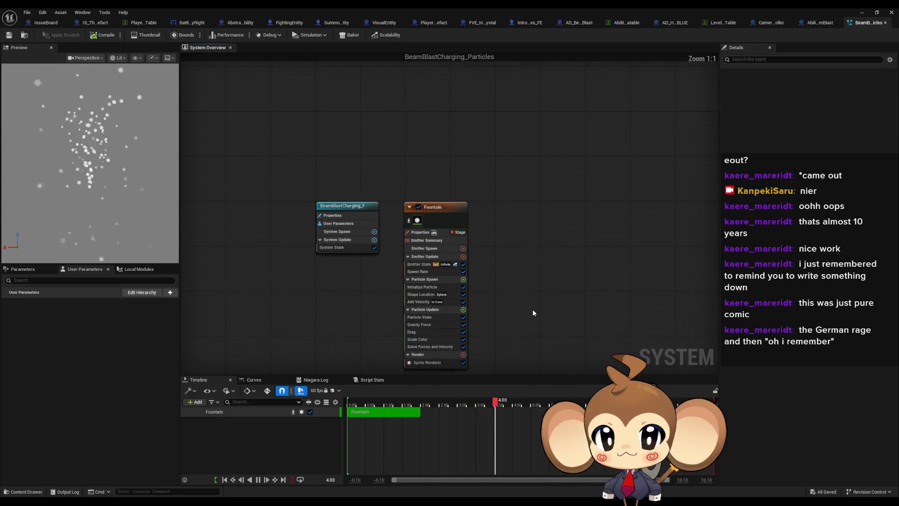
In the Fountain emitter's Particle Spawn Shape Location, set Sphere Surface Distribution to 1.0.
drag(455, 236, 401, 204)
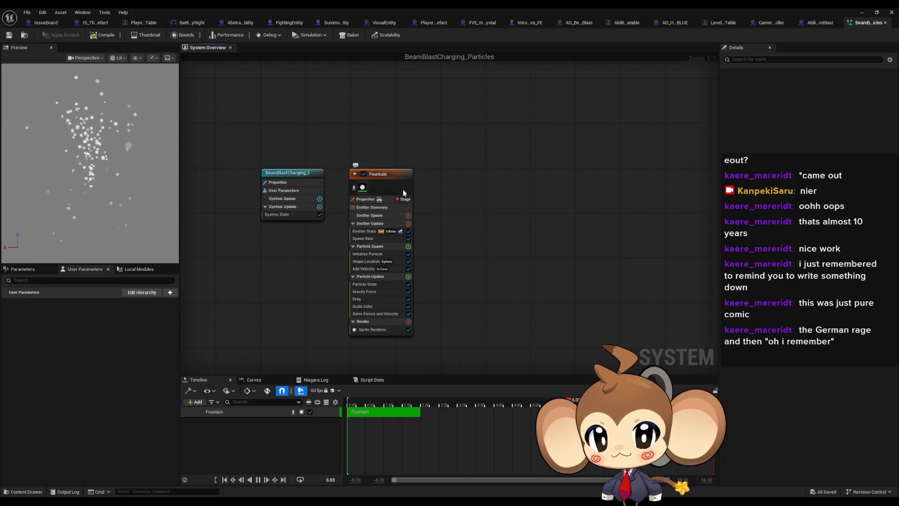
click(382, 178)
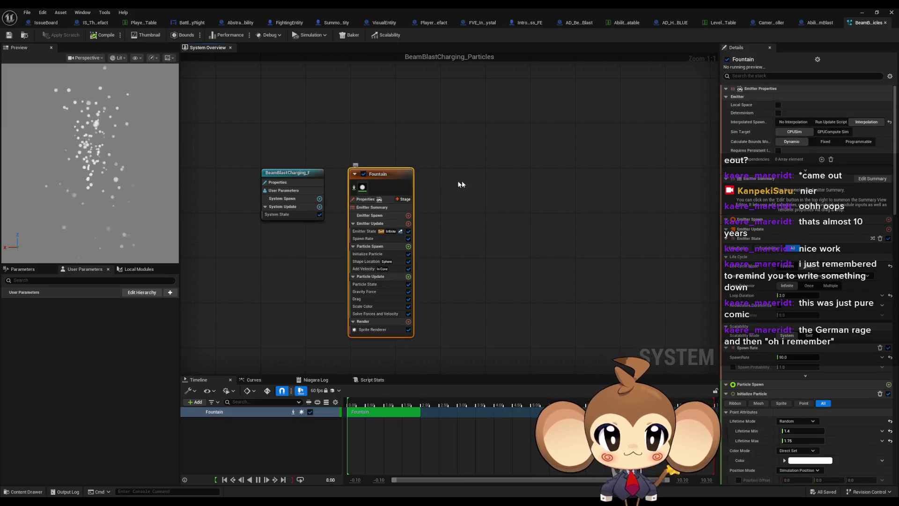
click(377, 247)
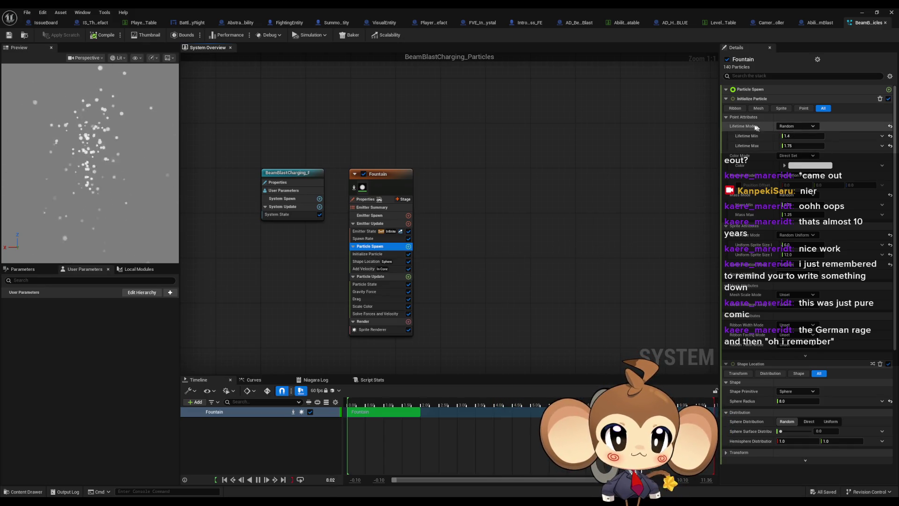
click(726, 117)
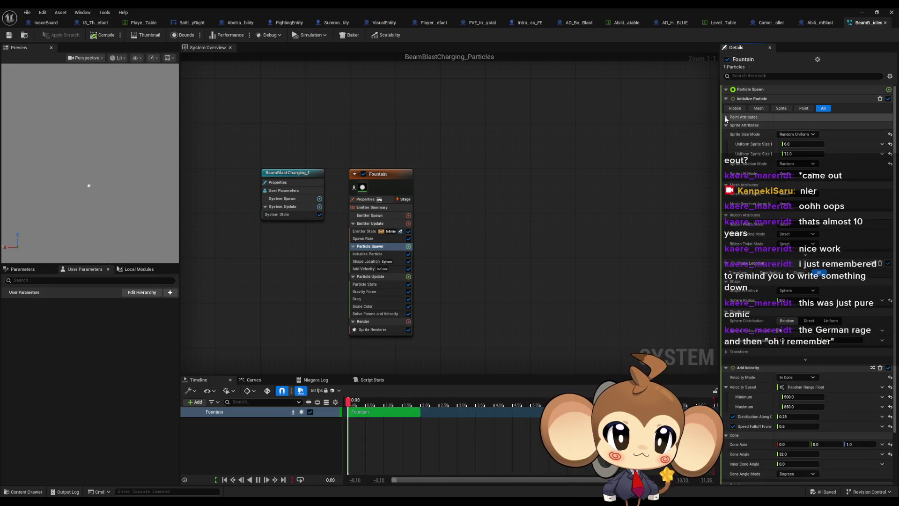
click(726, 118)
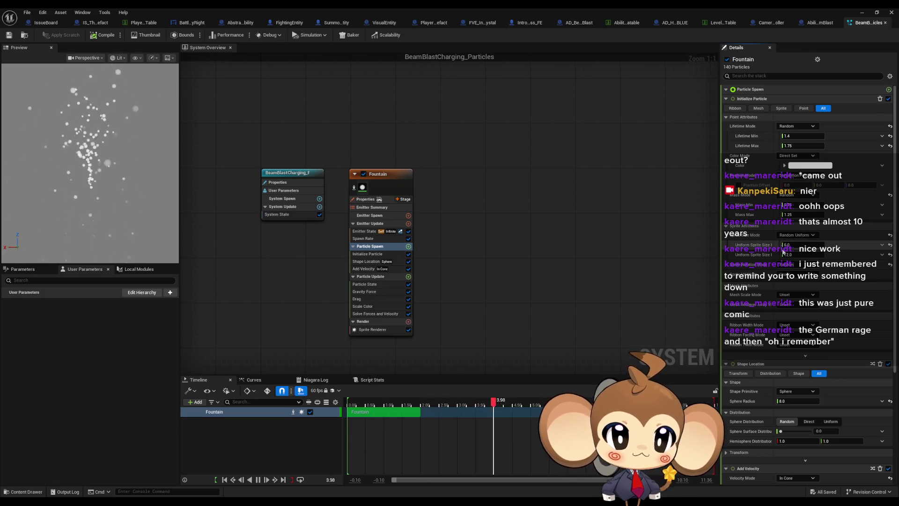
scroll(780, 255, down, 2)
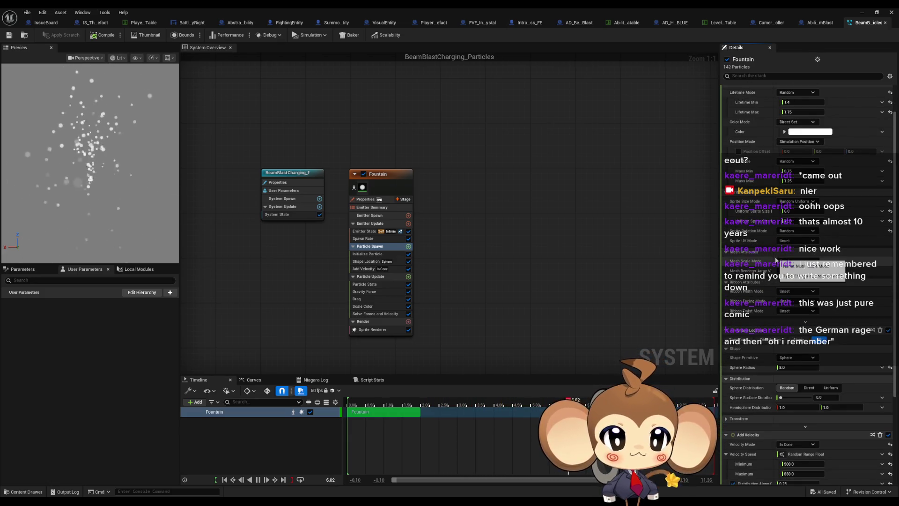
scroll(776, 261, down, 5)
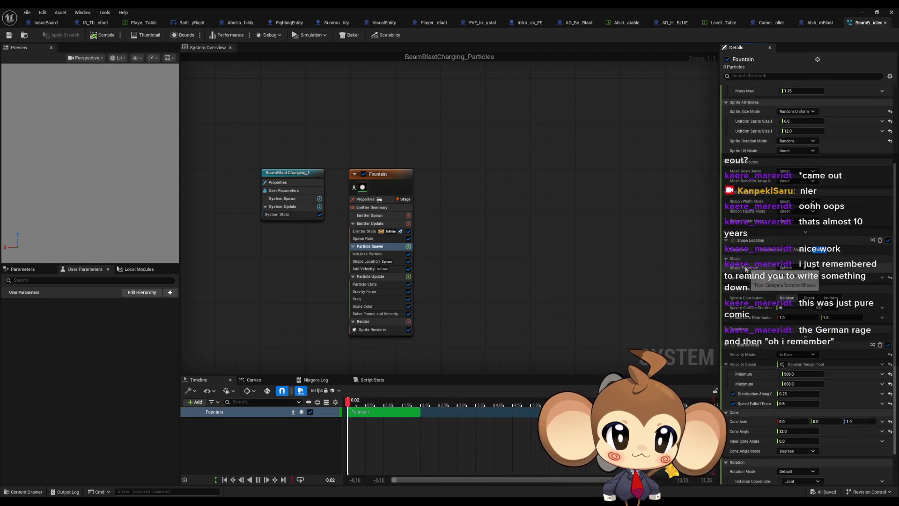
scroll(749, 276, down, 1)
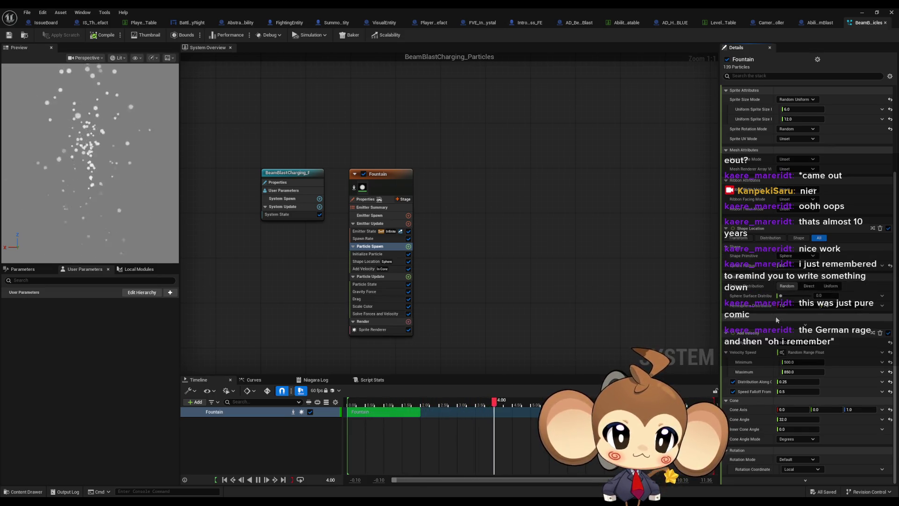
mouse_move(781, 296)
mouse_down()
mouse_move(827, 295)
mouse_move(755, 294)
mouse_up()
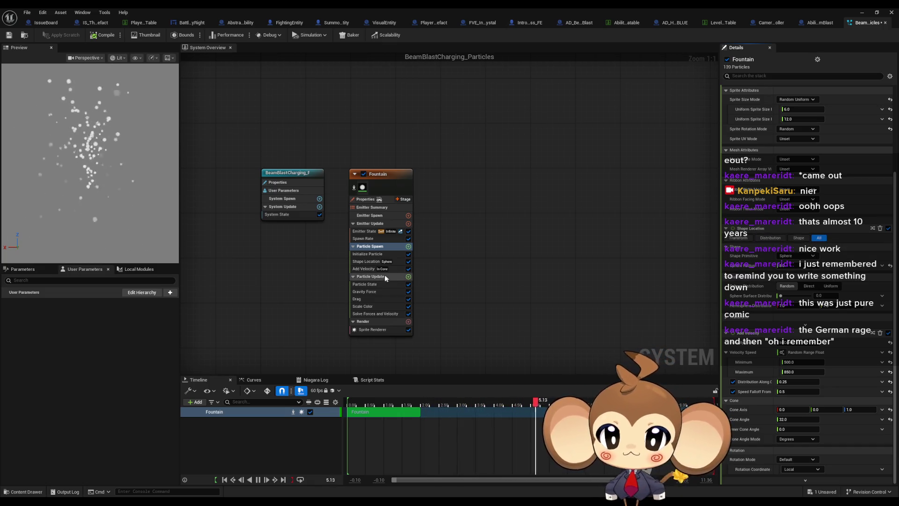
Set the Fountain emitter's Sphere Radius to 500 and disable its Gravity Force module.
click(370, 264)
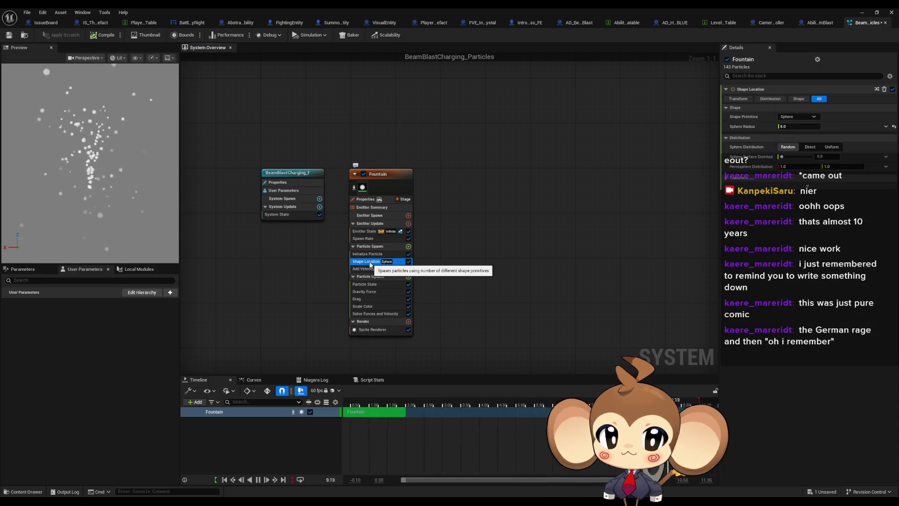
drag(780, 127, 784, 127)
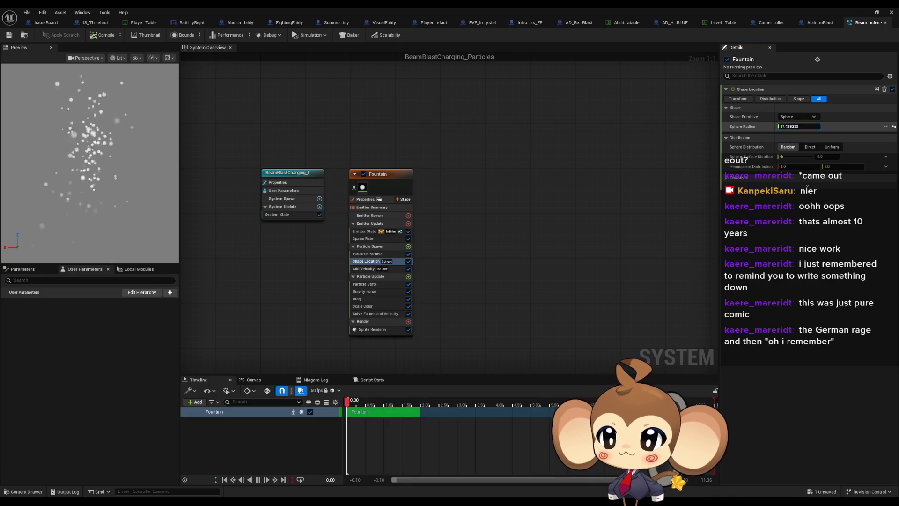
click(795, 128)
text(100)
key(Return)
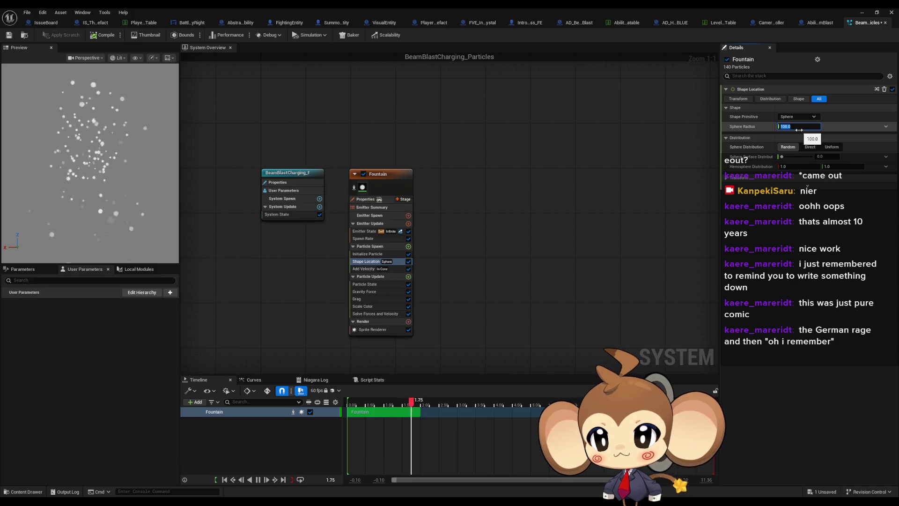
text(1000)
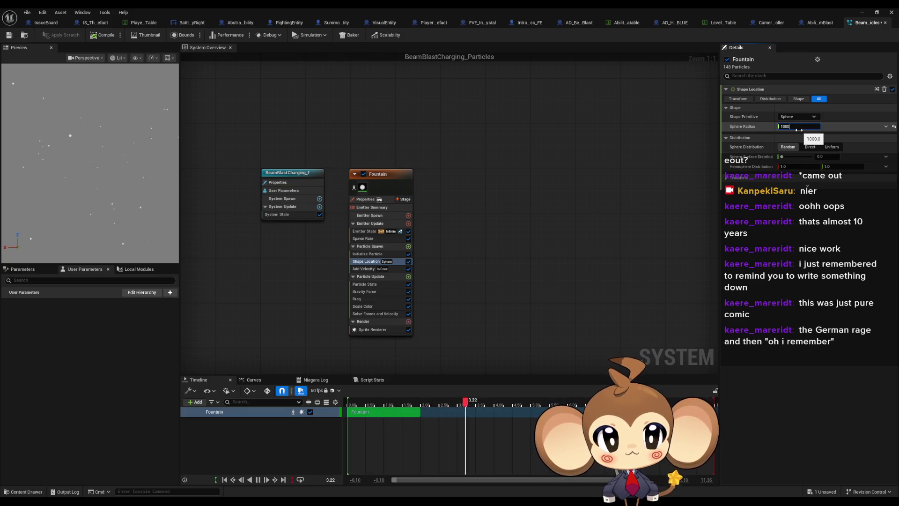
text(500)
key(Return)
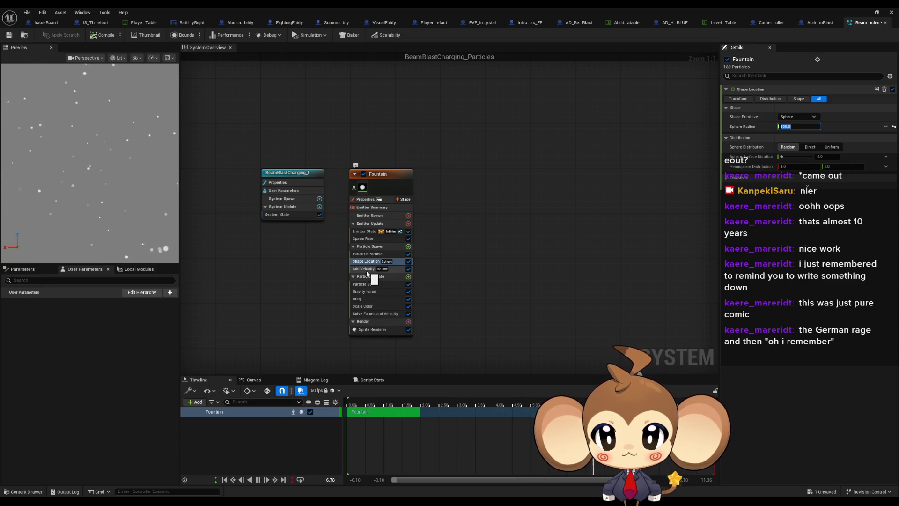
click(408, 293)
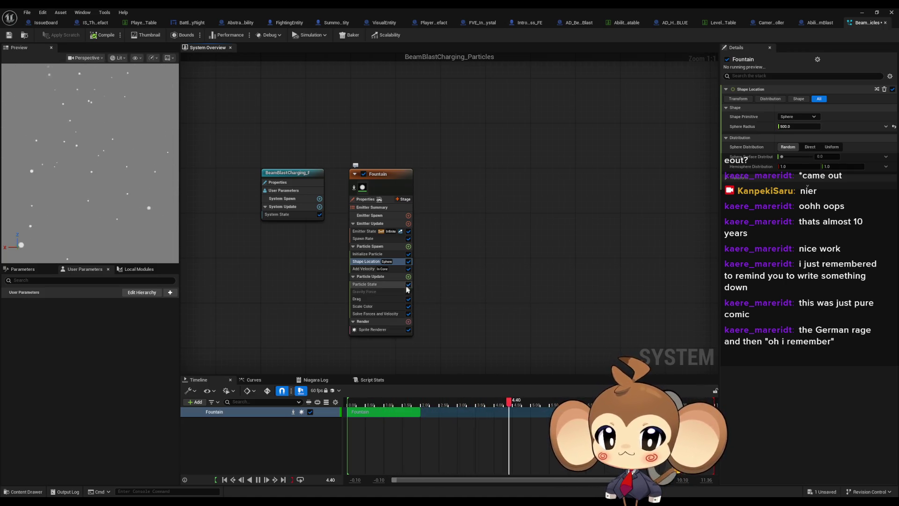
click(381, 283)
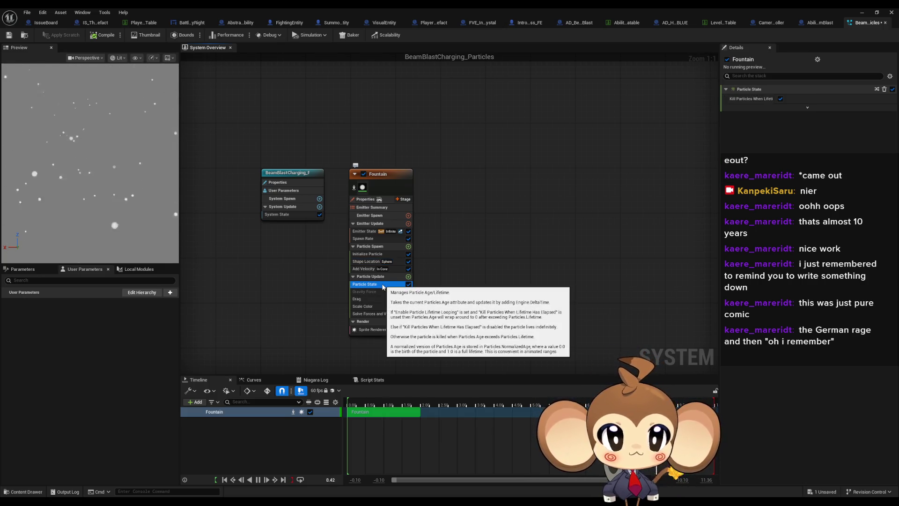
Inspect the Drag, Scale Color, Solve Forces and Velocity, and Add Velocity modules in Details.
click(372, 298)
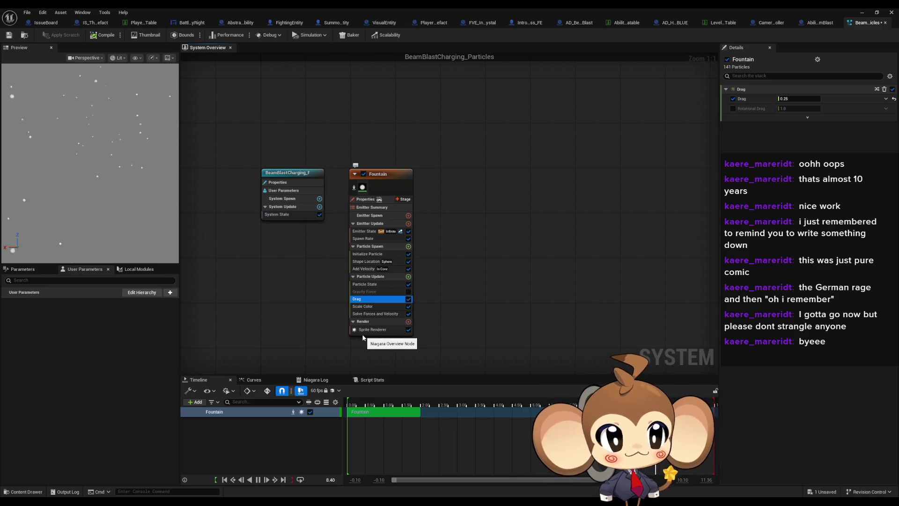
click(366, 306)
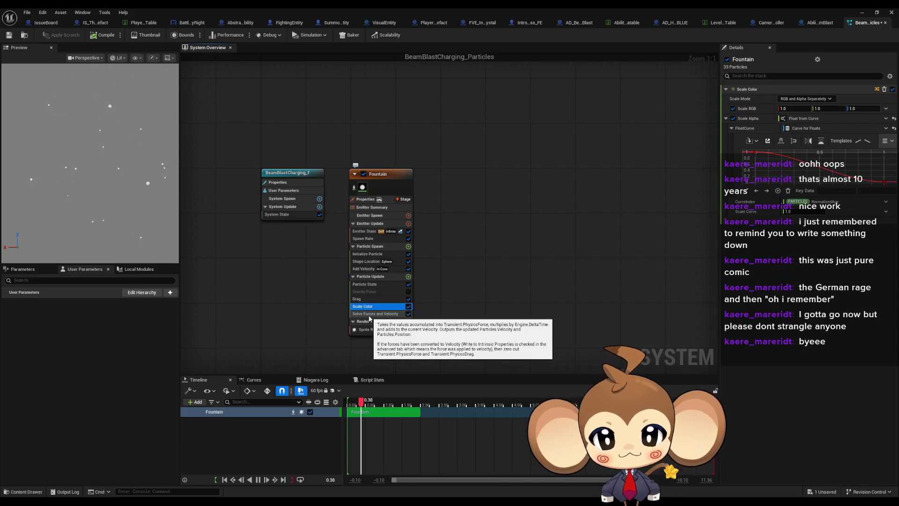
click(370, 314)
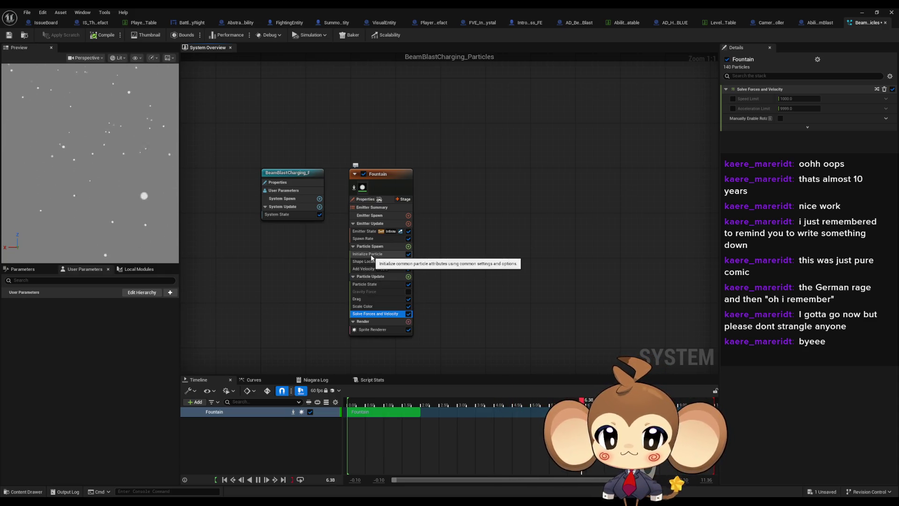
click(369, 268)
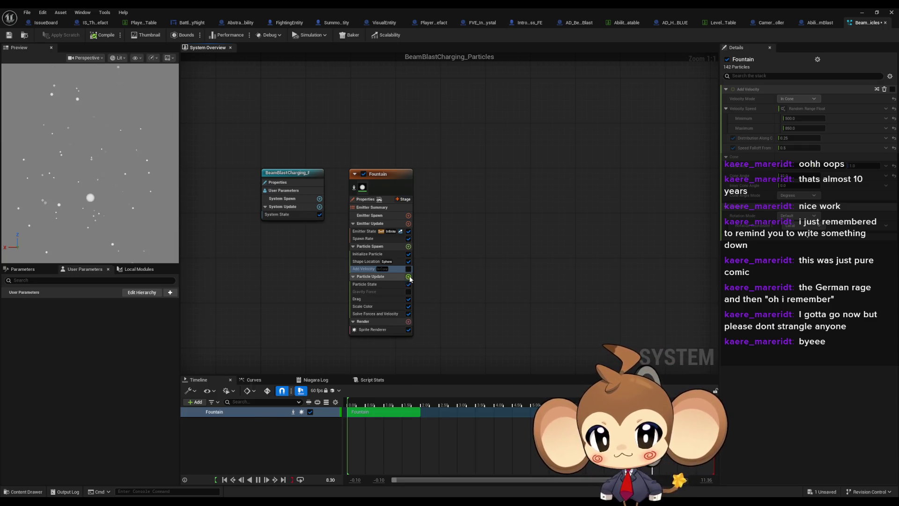
click(409, 277)
text(point)
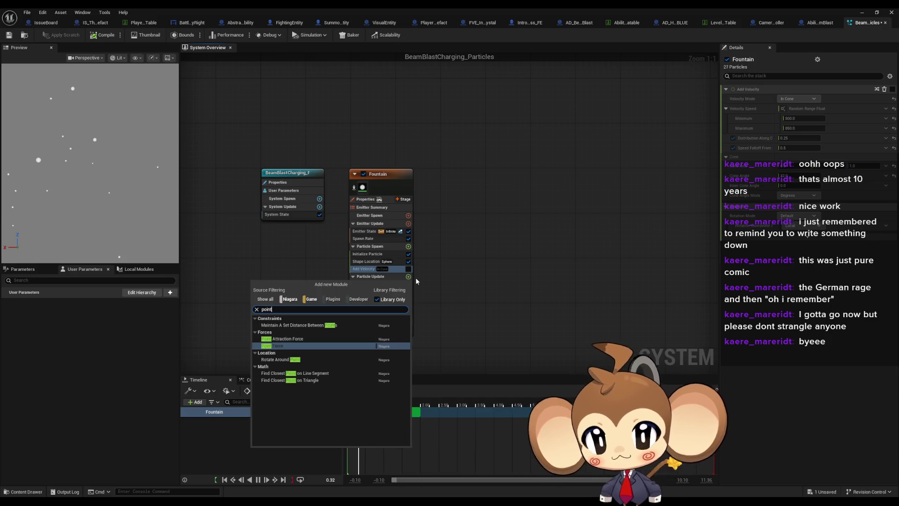
key(Up)
key(Return)
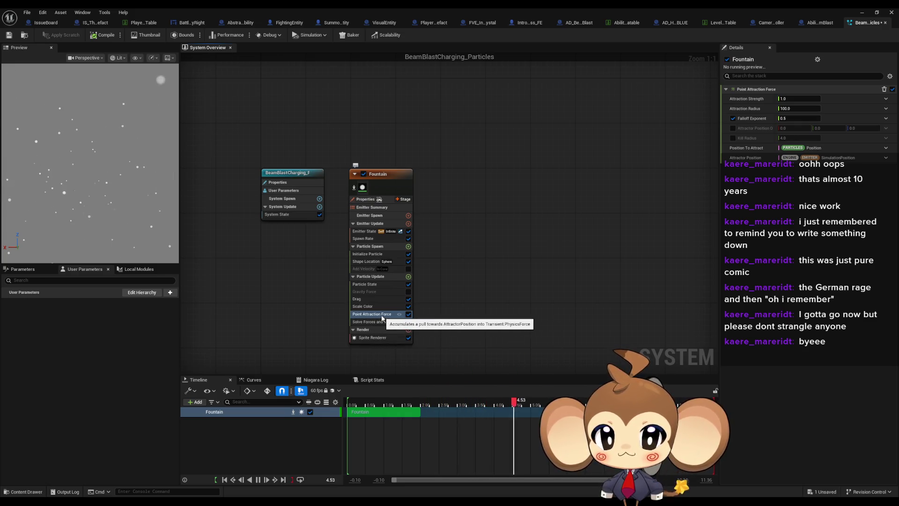
click(408, 321)
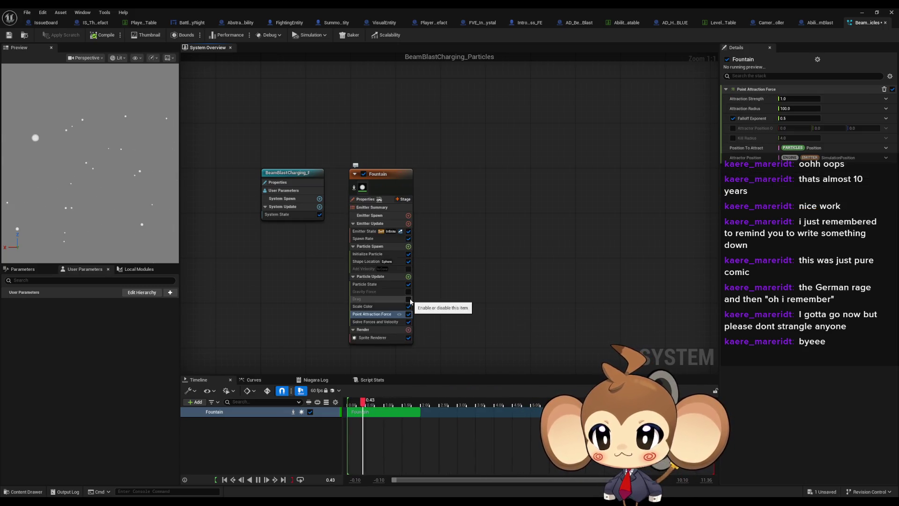
Enable Drag on the Fountain emitter and set Attraction Strength to 100.
click(409, 298)
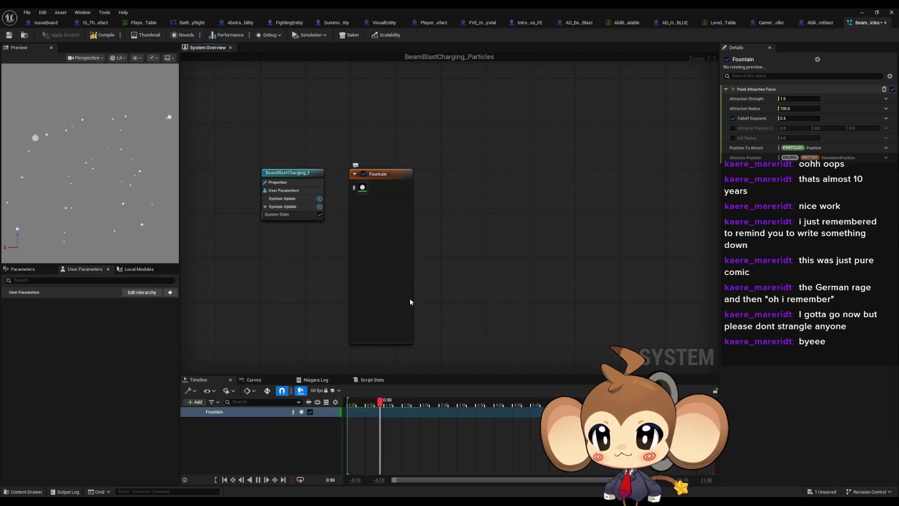
click(795, 99)
text(100)
key(Return)
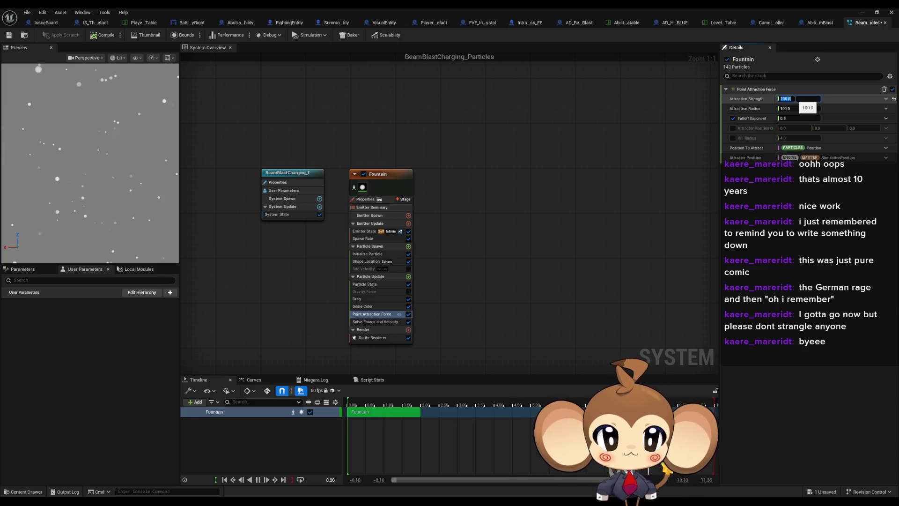
key(Return)
Set the Point Attraction Radius to 500 and retune the Attraction Strength.
click(797, 109)
text(1000)
key(Return)
text(500)
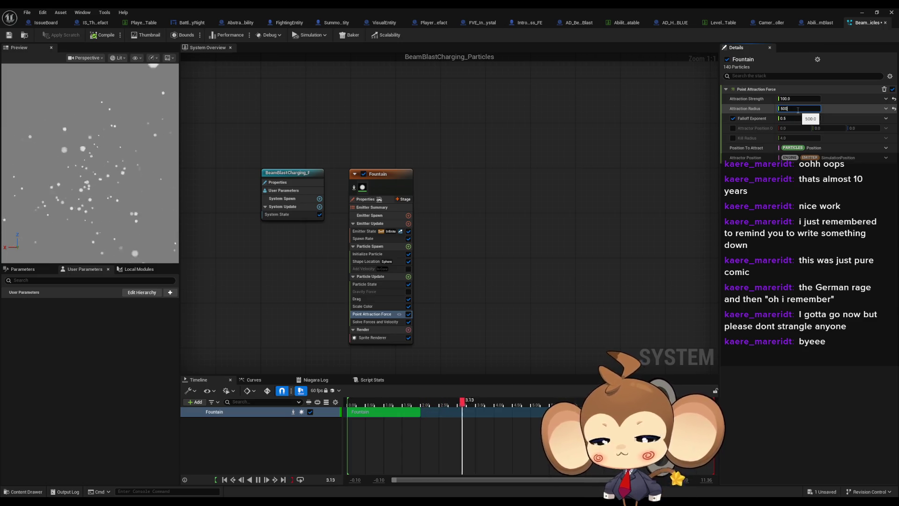
click(801, 99)
text(1)
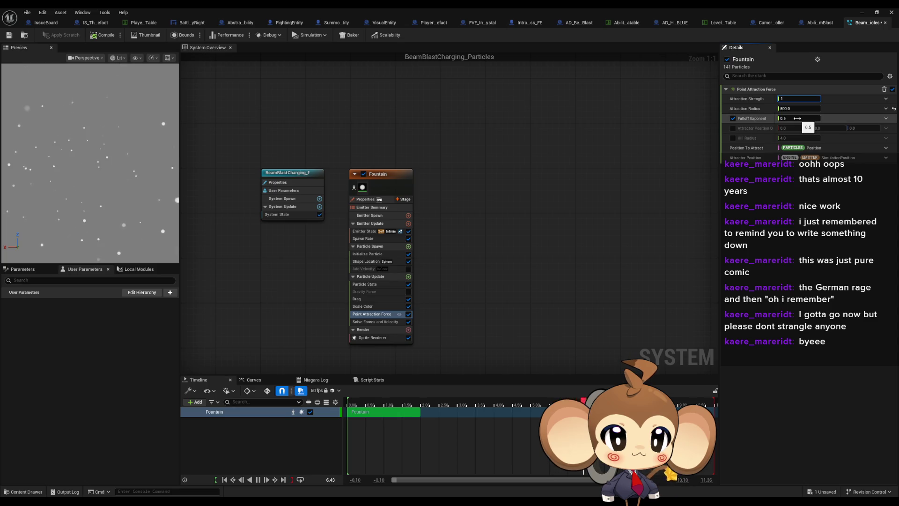
text(50)
key(Return)
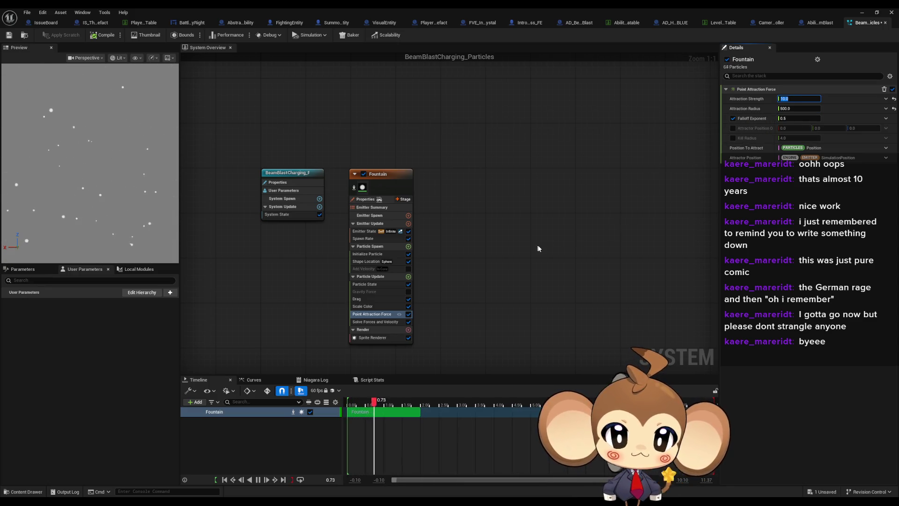
click(372, 261)
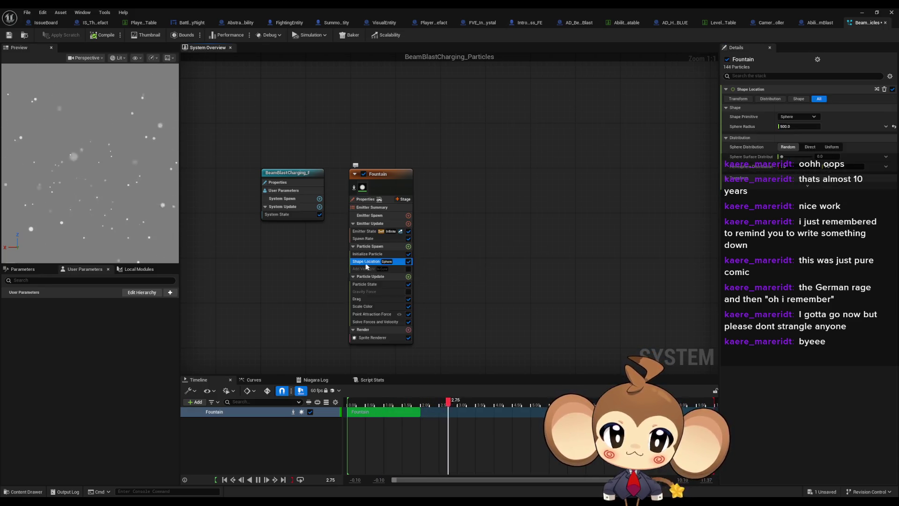
Reduce the Fountain spawn Sphere Radius from 500 to 250.
click(795, 126)
text(2)
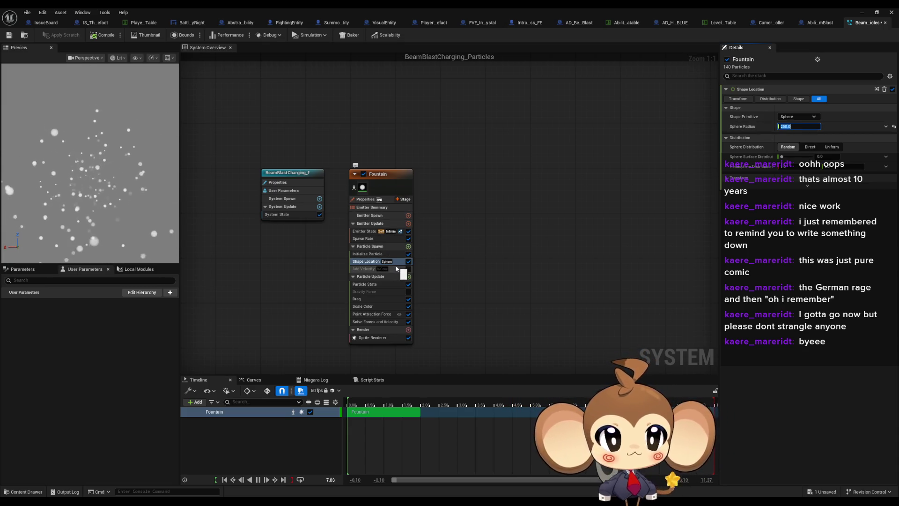
click(370, 253)
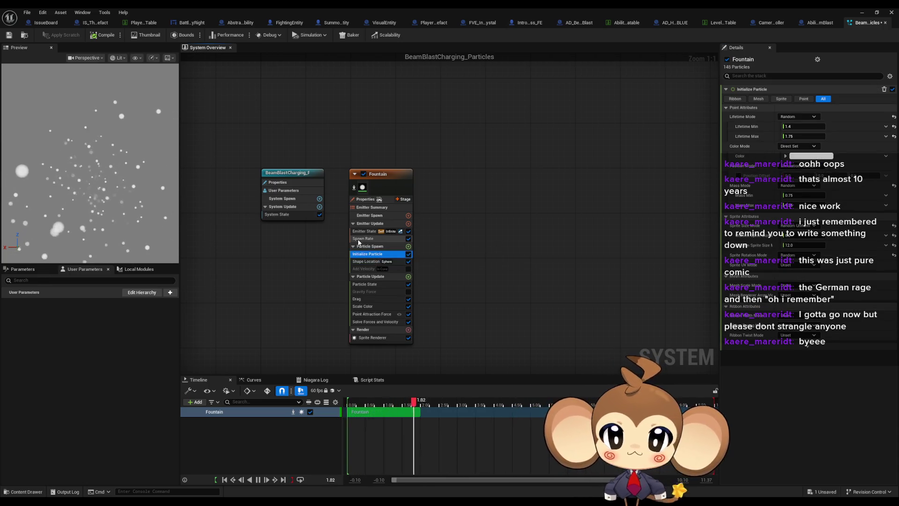
Lower the Fountain Spawn Rate from 90 to 20 and save the particle system.
click(360, 238)
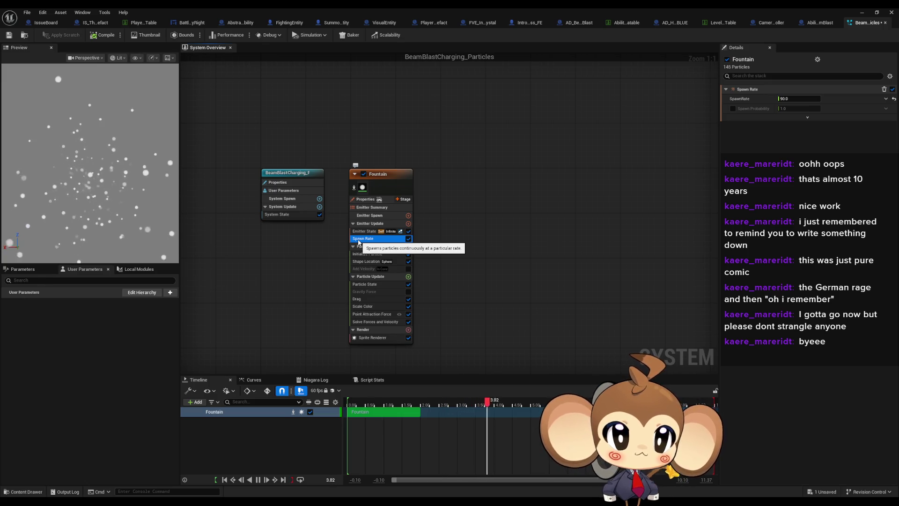
click(795, 99)
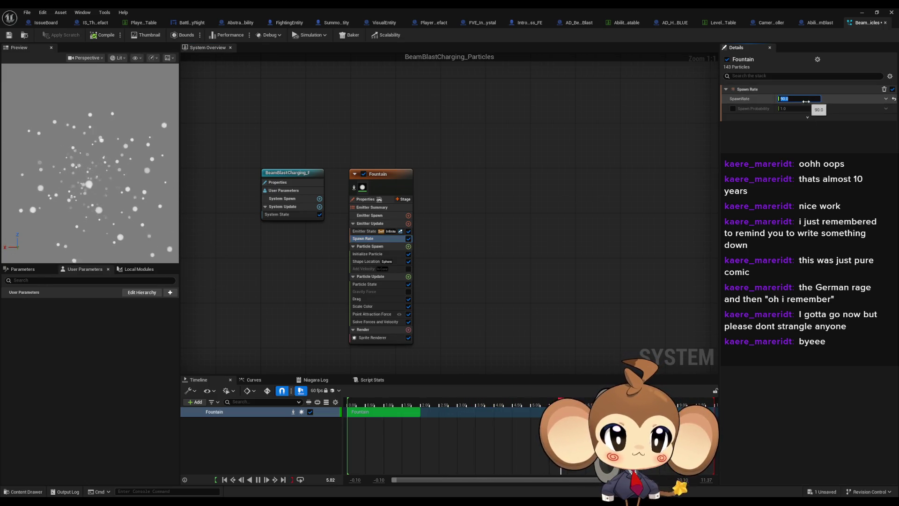
text(40)
key(Return)
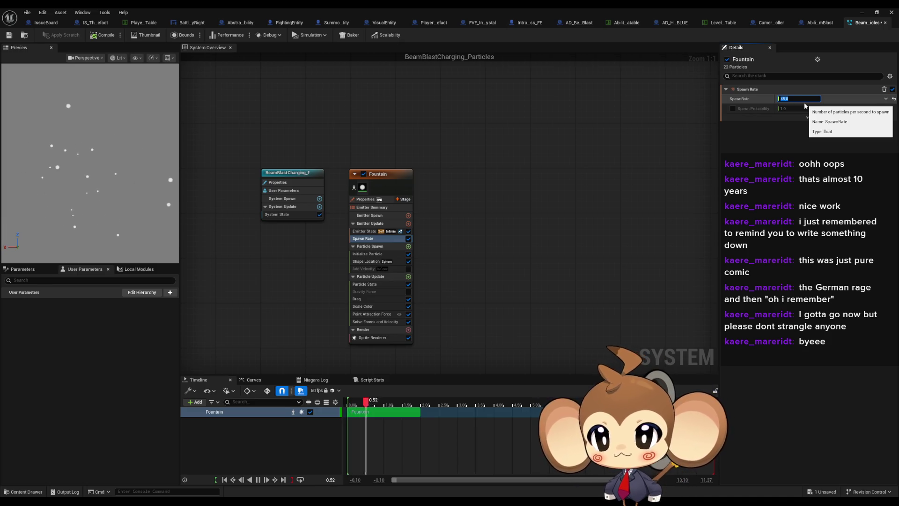
text(10)
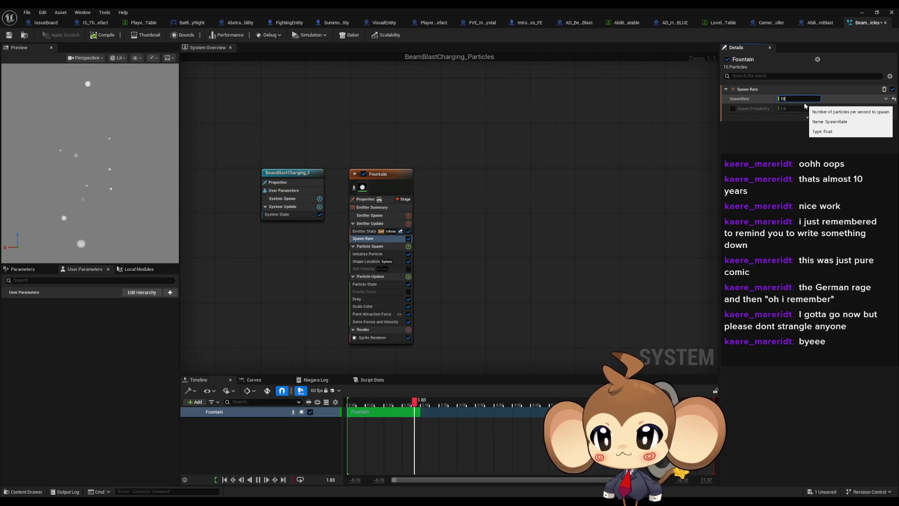
key(BackSpace)
key(BackSpace)
text(20)
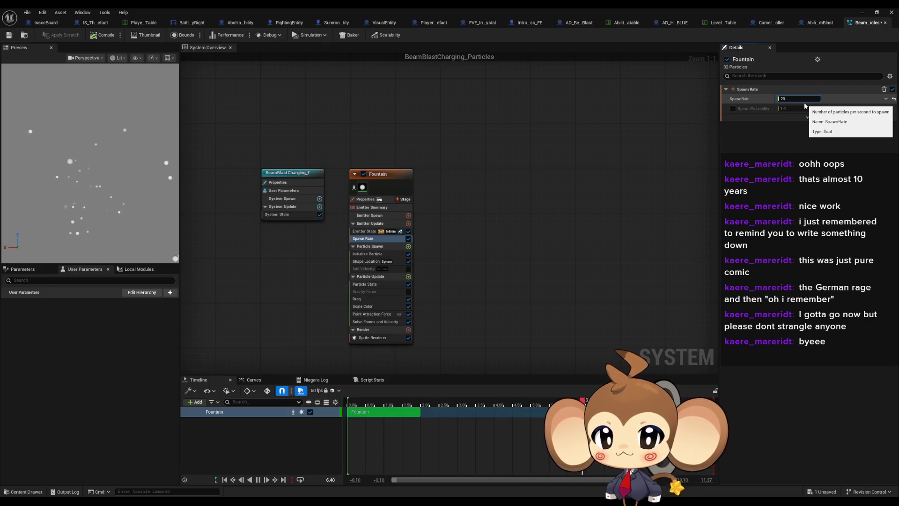
click(8, 35)
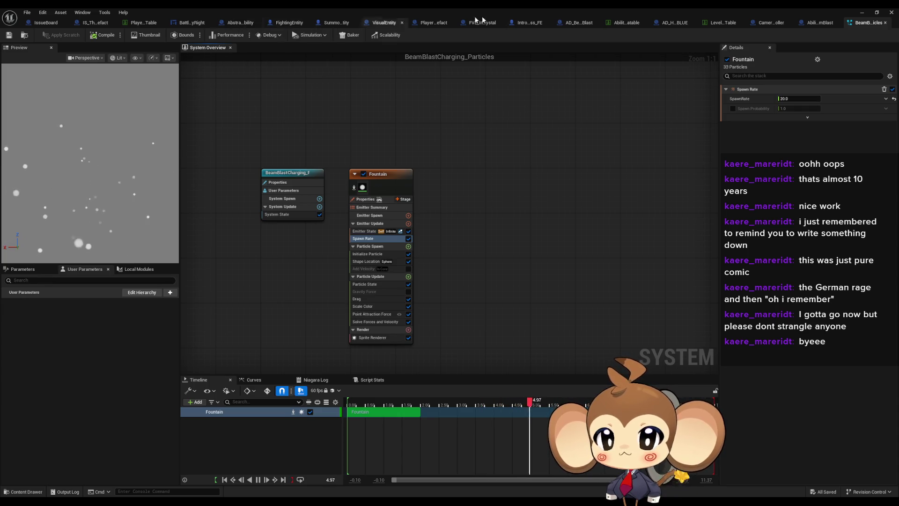
click(819, 22)
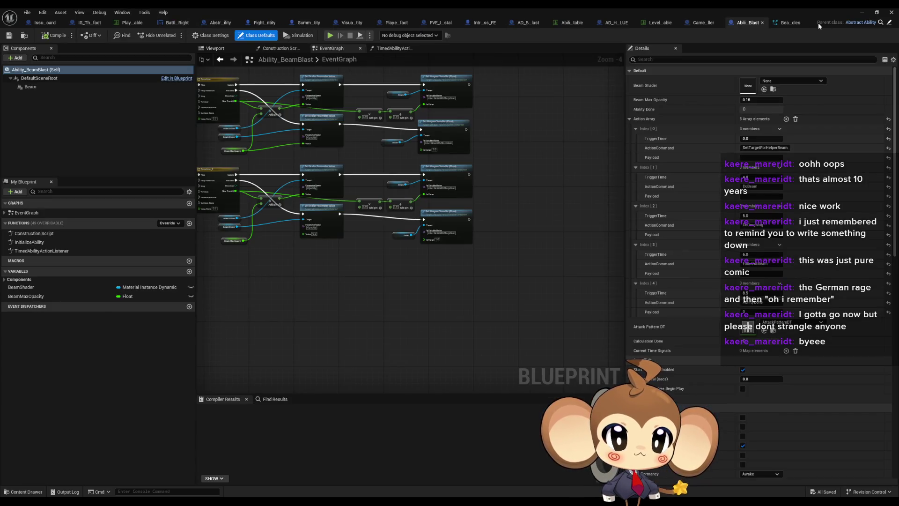
double_click(60, 251)
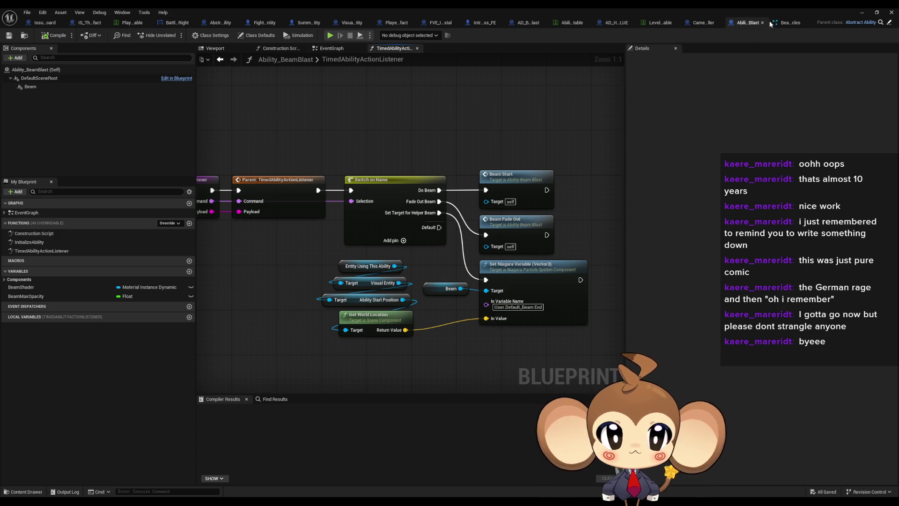
click(788, 23)
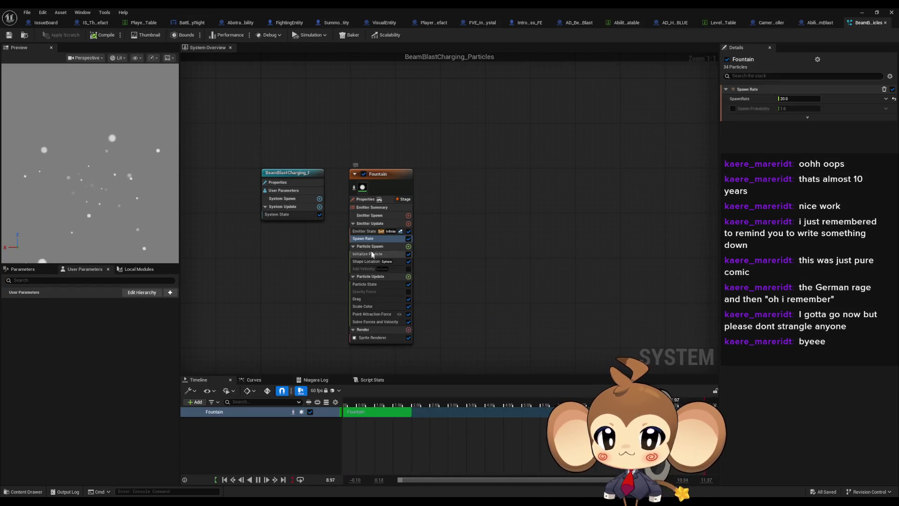
Set the Fountain Emitter State Loop Behavior to Once with a 3-second duration, then save.
click(363, 233)
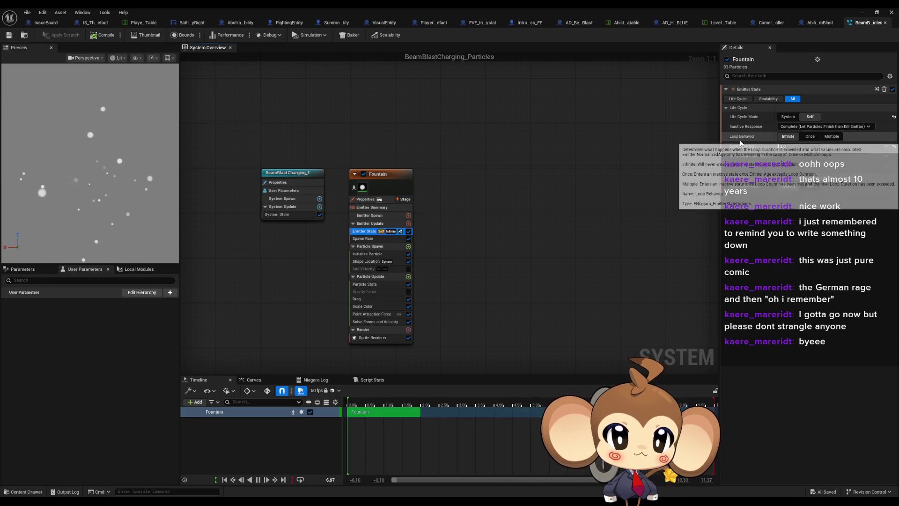
click(816, 136)
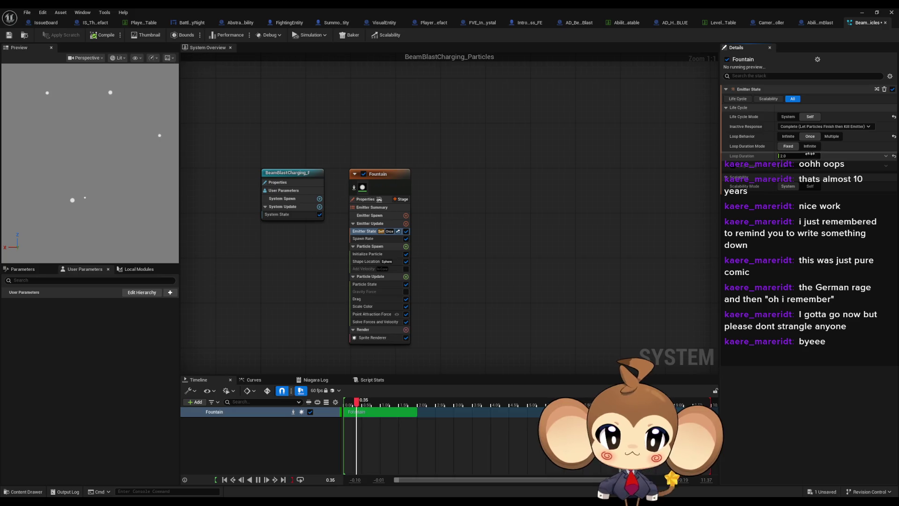
text(3)
key(Return)
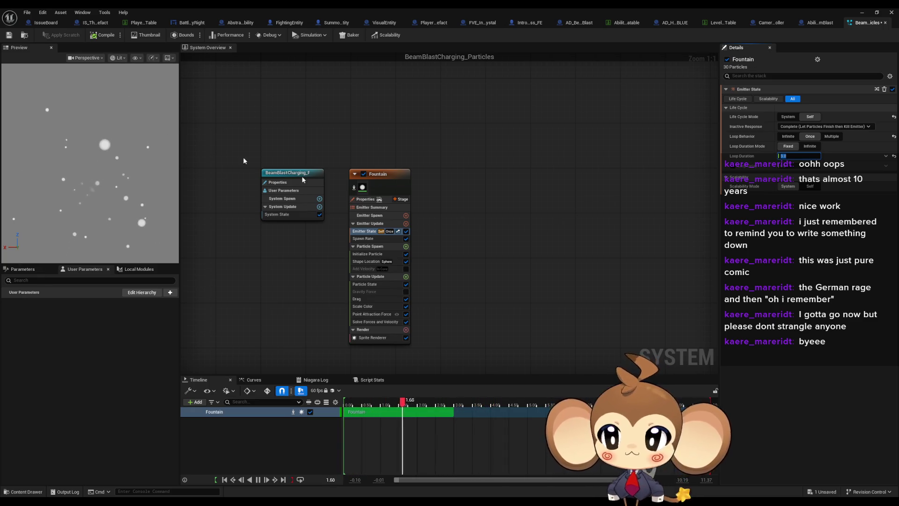
click(9, 34)
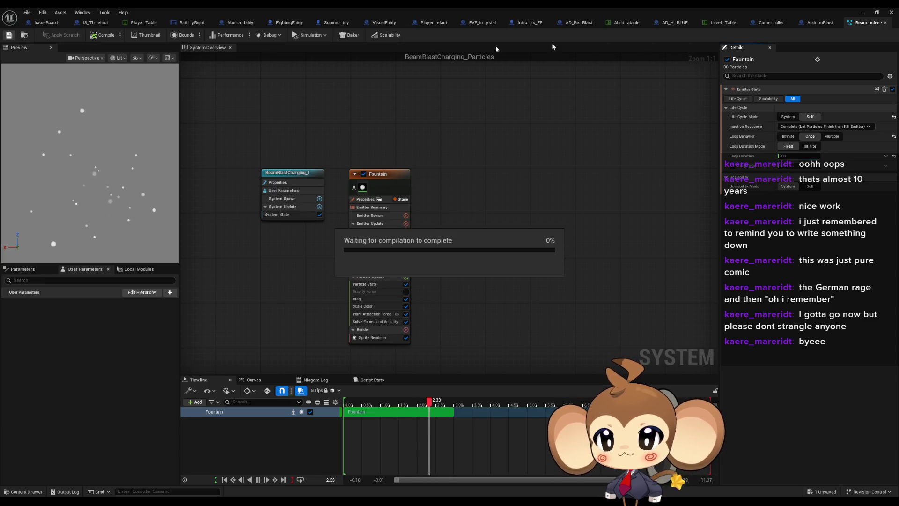
click(866, 13)
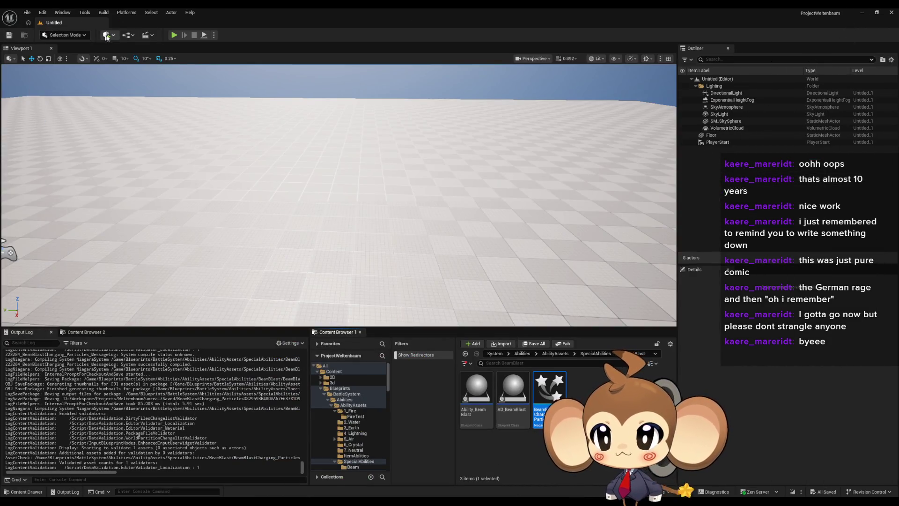
Open the level blueprint and search the node list for Niagara spawn nodes.
click(124, 36)
mouse_move(164, 70)
click(152, 86)
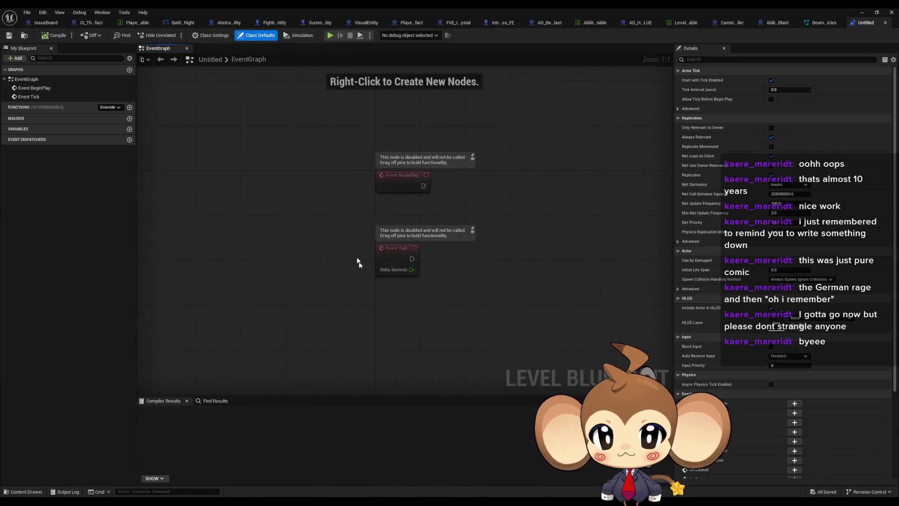
right_click(395, 278)
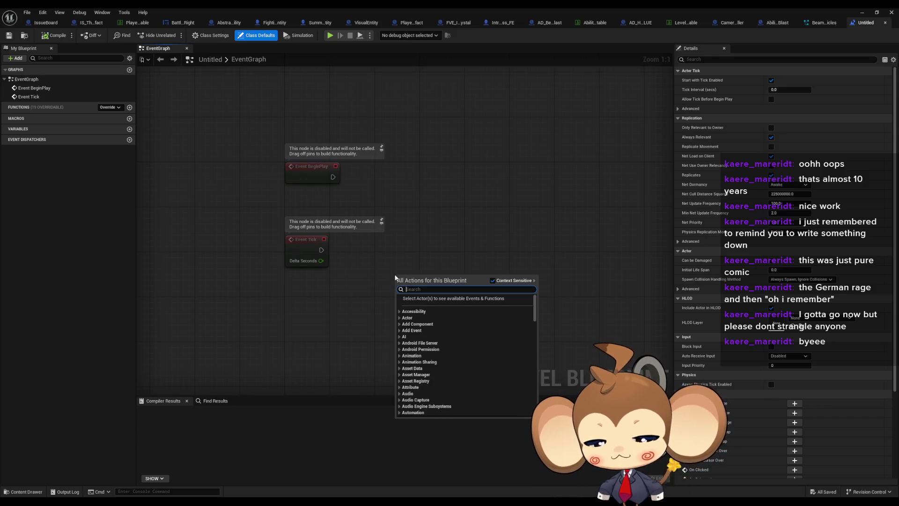
text(spawn)
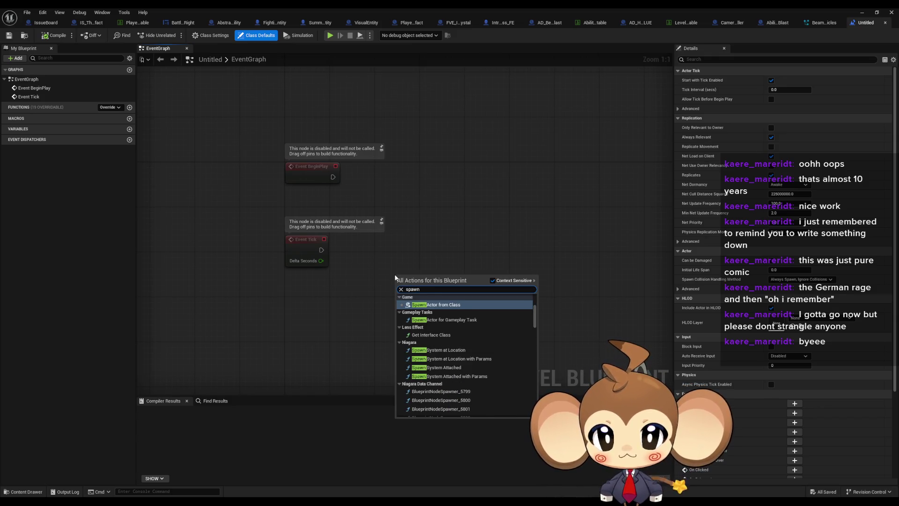
text( niagara)
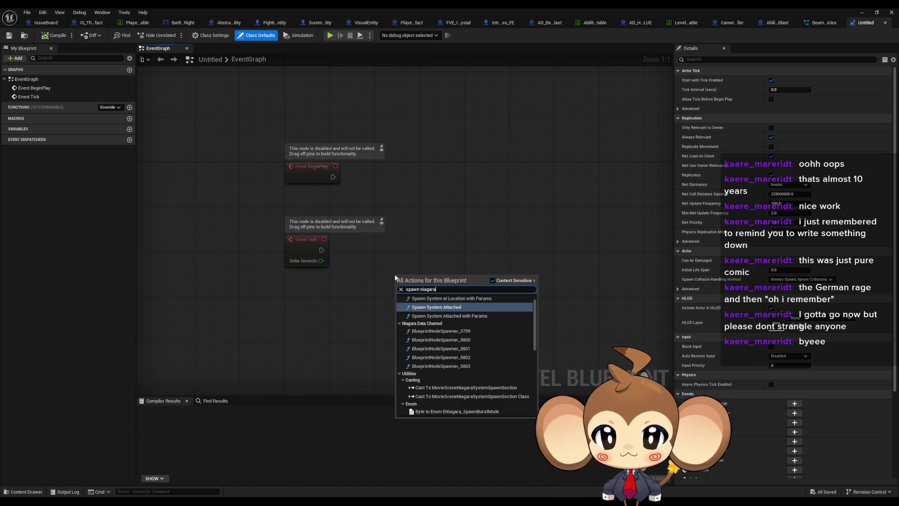
key(Escape)
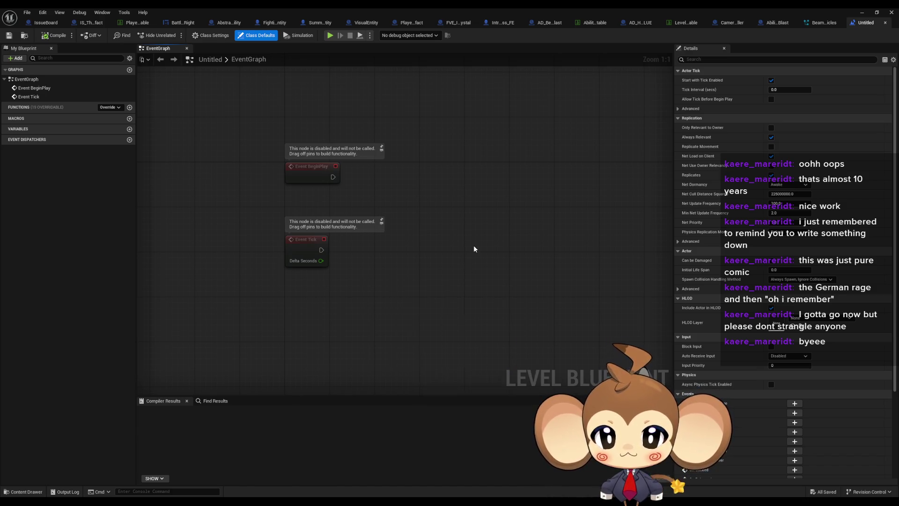
right_click(445, 237)
text(niagara)
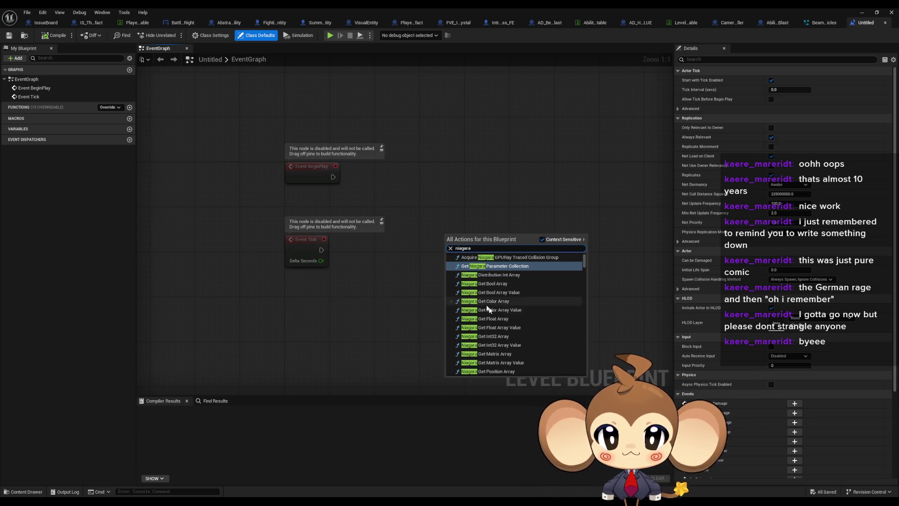
scroll(543, 323, down, 10)
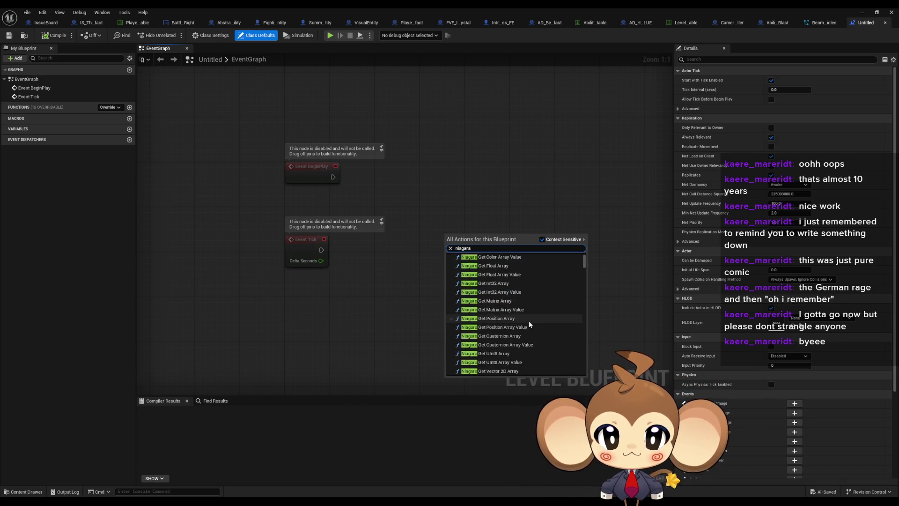
scroll(544, 323, down, 3)
key(Escape)
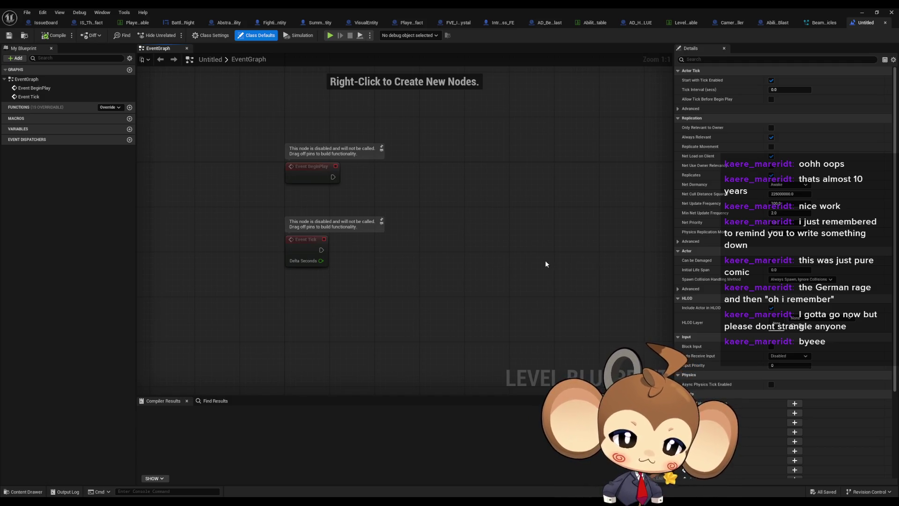
Add a Spawn System at Location node for BeamBlastCharging_Particles, driven by Event BeginPlay.
right_click(462, 207)
text(spawn)
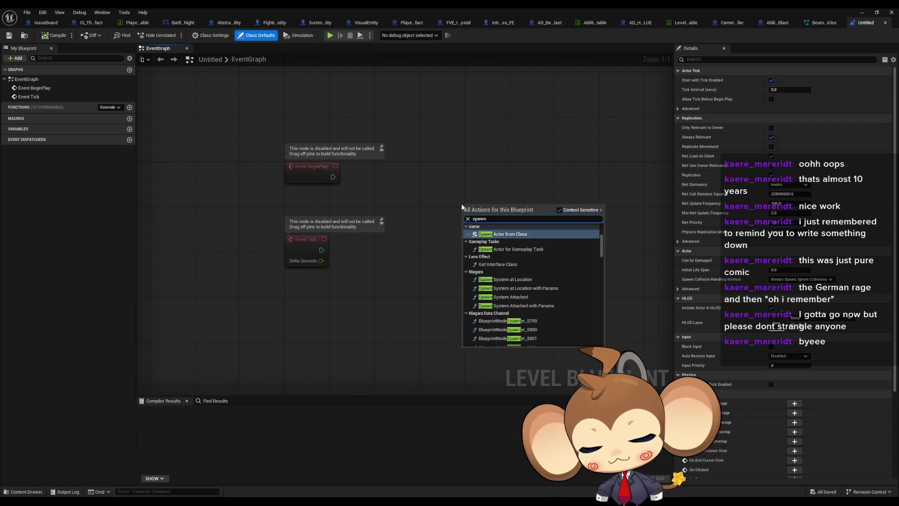
text( sys at loc)
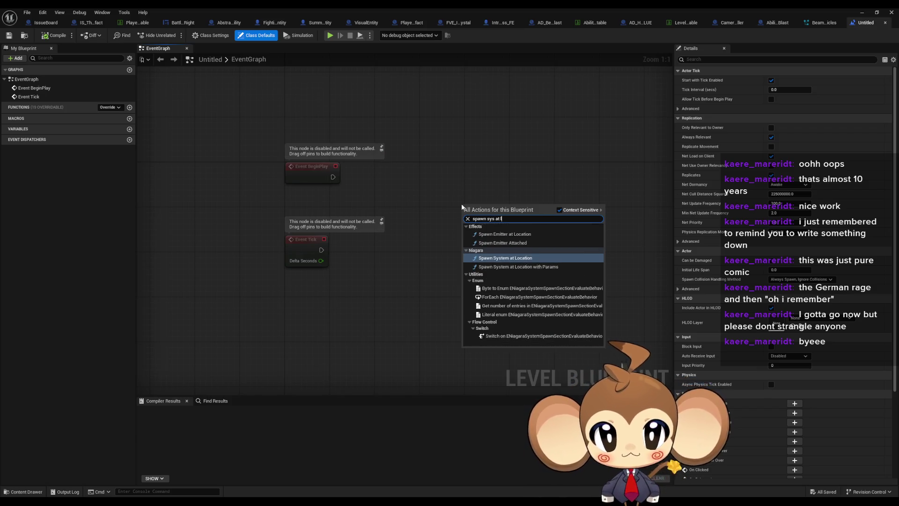
key(Return)
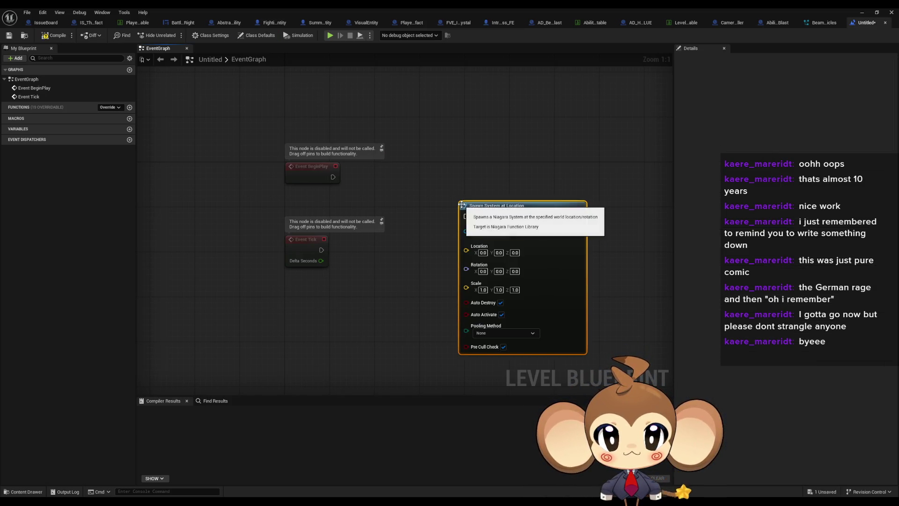
click(486, 235)
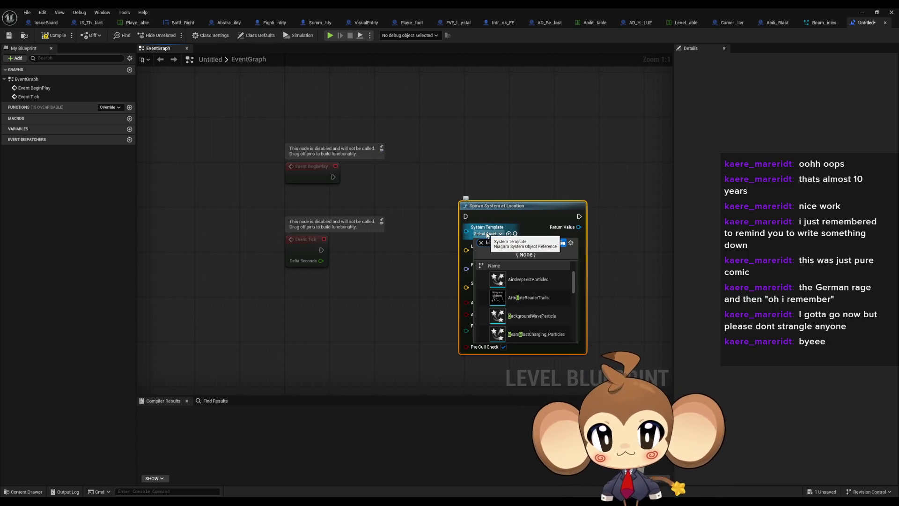
text(blast)
click(517, 288)
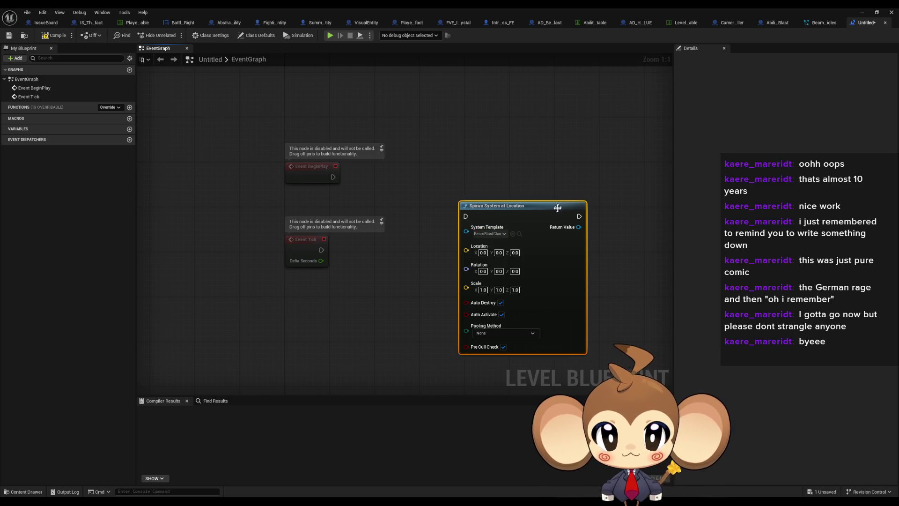
drag(557, 208, 517, 207)
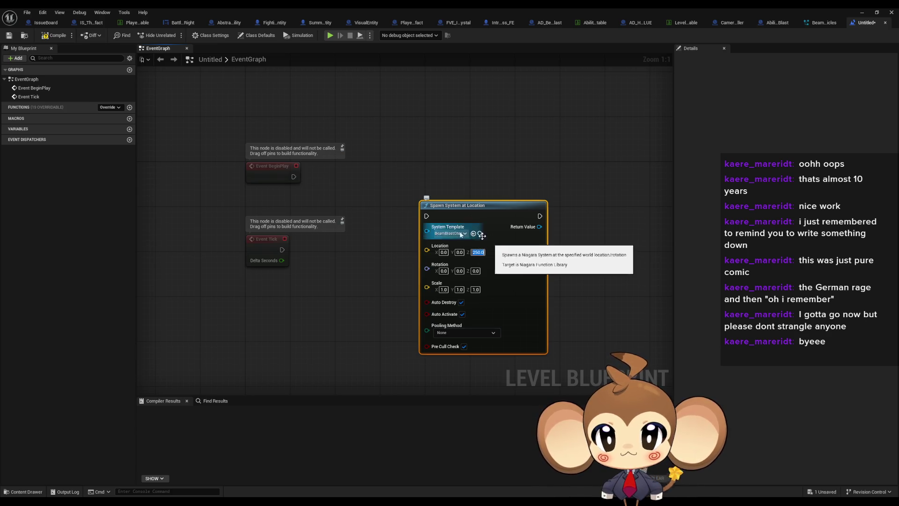
drag(428, 217, 426, 216)
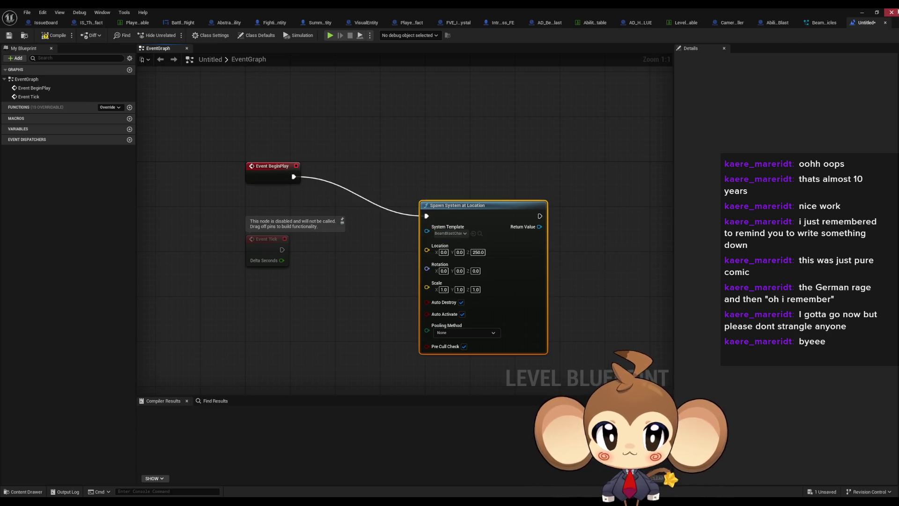
click(860, 14)
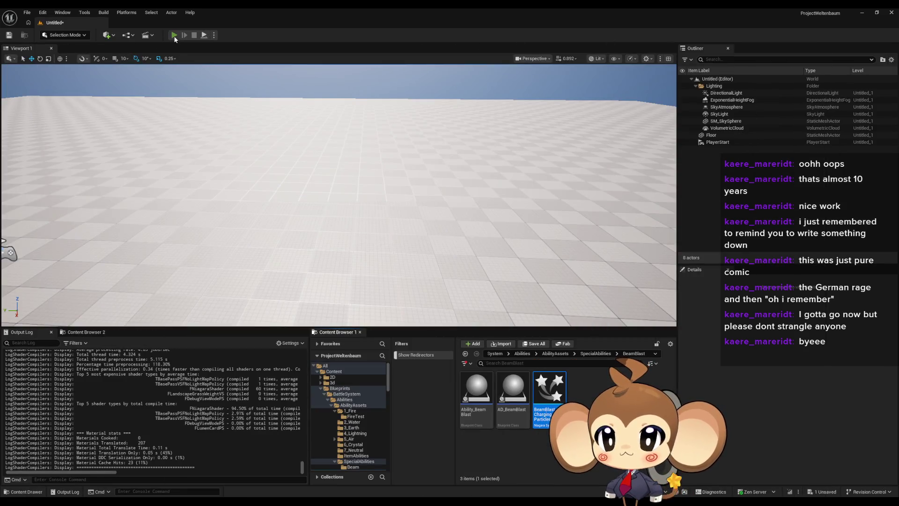
Save the untitled level as delmetest and start the play-test.
key(ctrl+s)
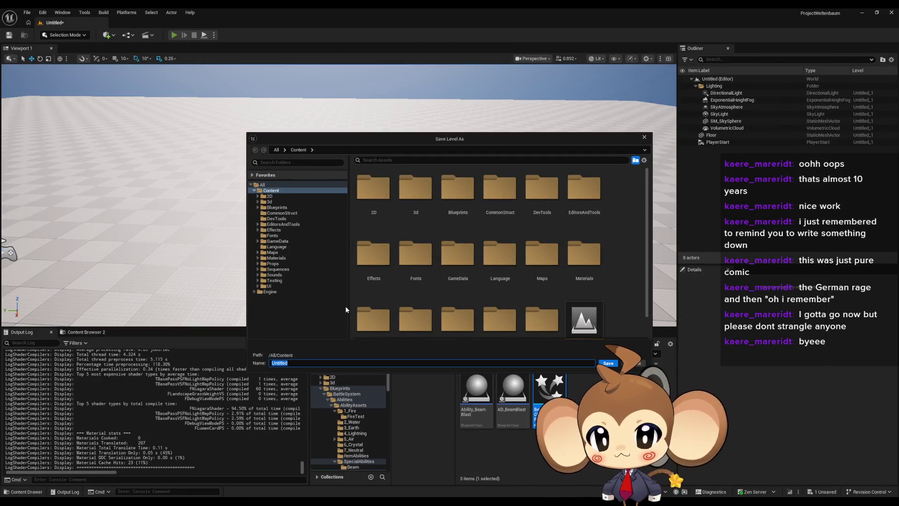
text(delmetest)
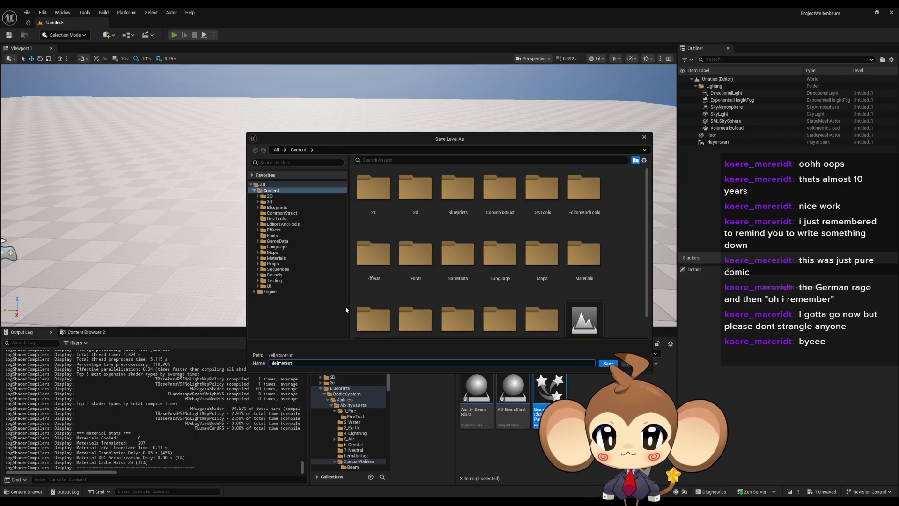
key(Return)
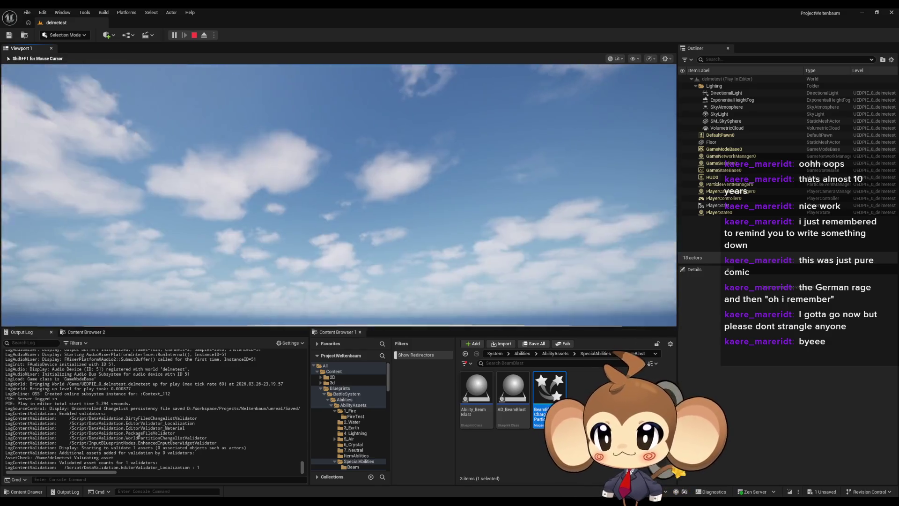
Stop the play-test and return to the level blueprint.
key(shift+F1)
click(194, 35)
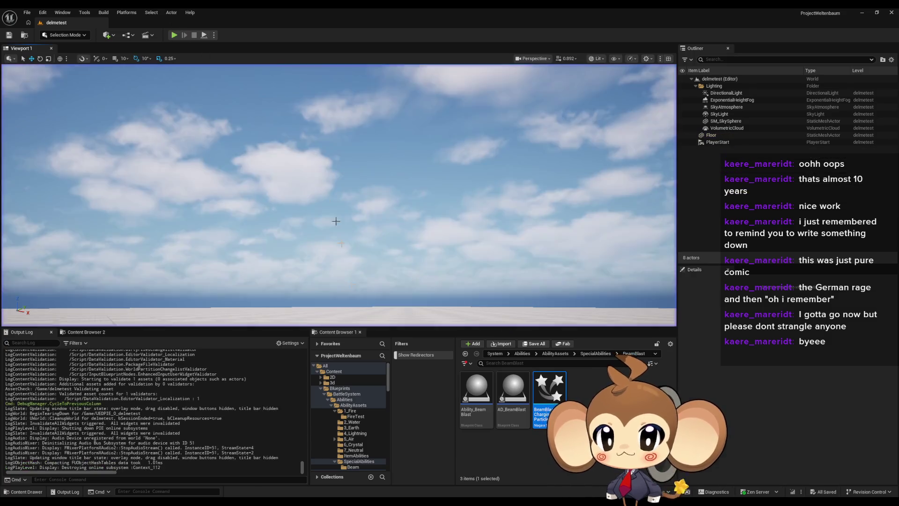
click(407, 463)
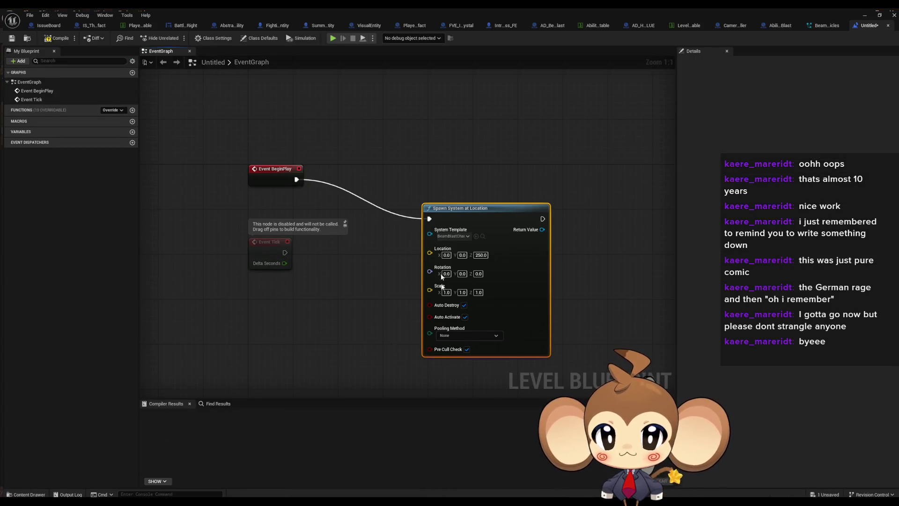
click(418, 111)
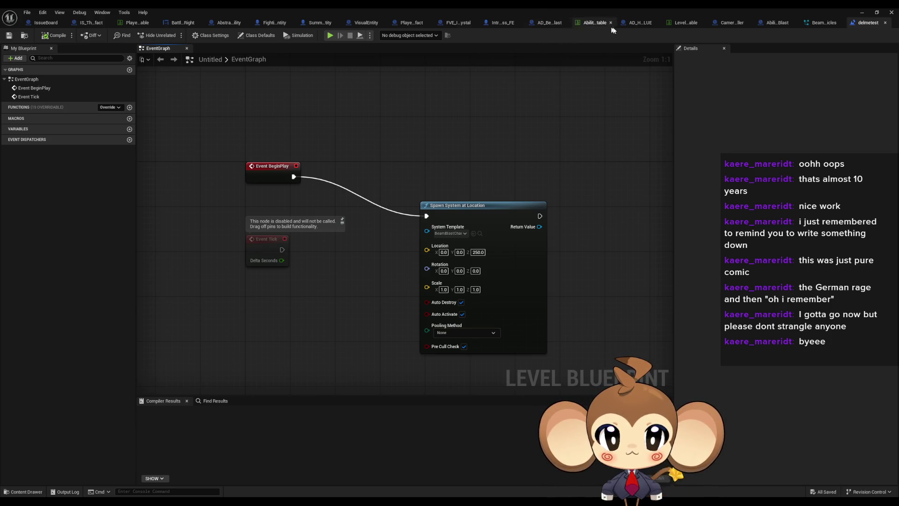
Paste the spawn node into Ability_BeamBlast and wire it to a new DoChargeParticles Switch on Name case.
click(776, 23)
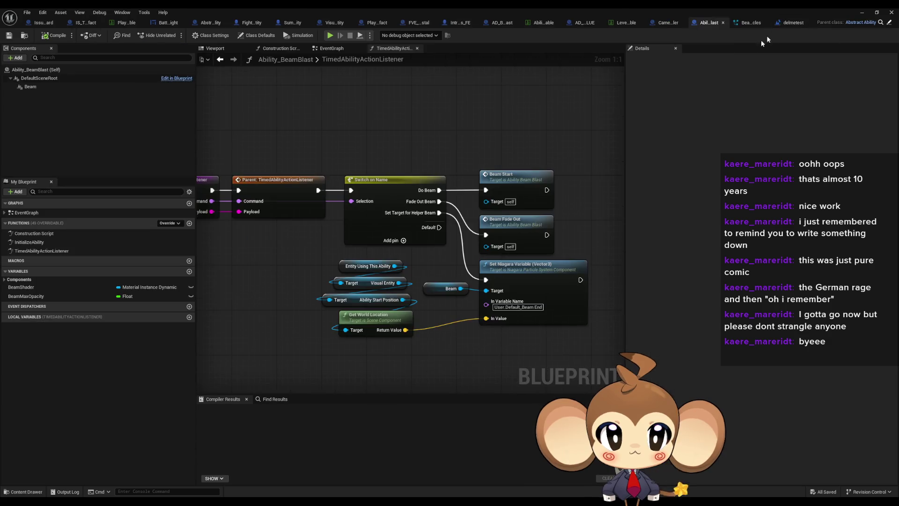
key(ctrl+v)
click(345, 129)
click(788, 80)
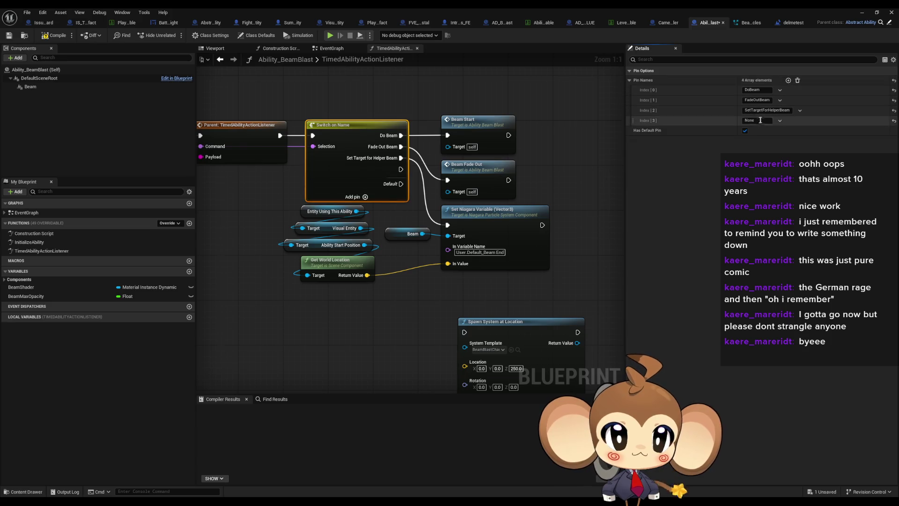
click(755, 121)
text(DoChargeParticles)
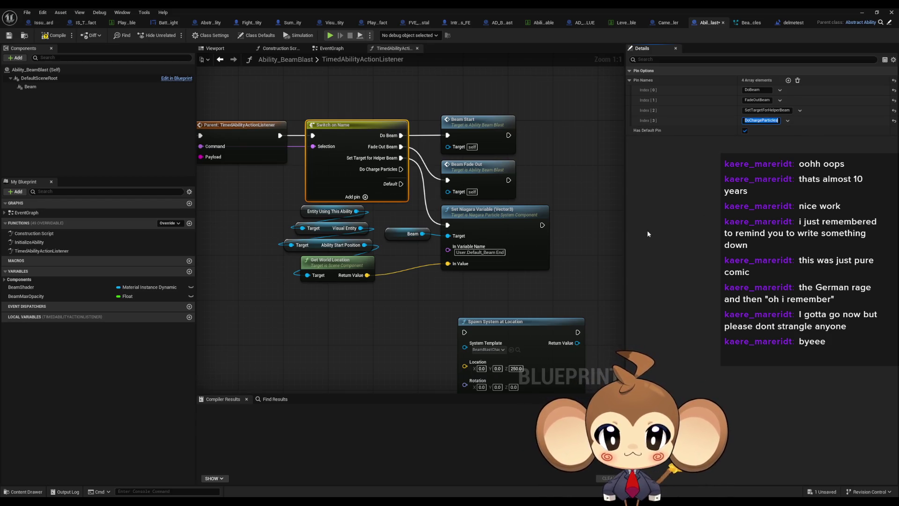
mouse_move(464, 335)
mouse_down()
mouse_move(400, 195)
mouse_move(401, 172)
mouse_up()
drag(400, 308, 422, 281)
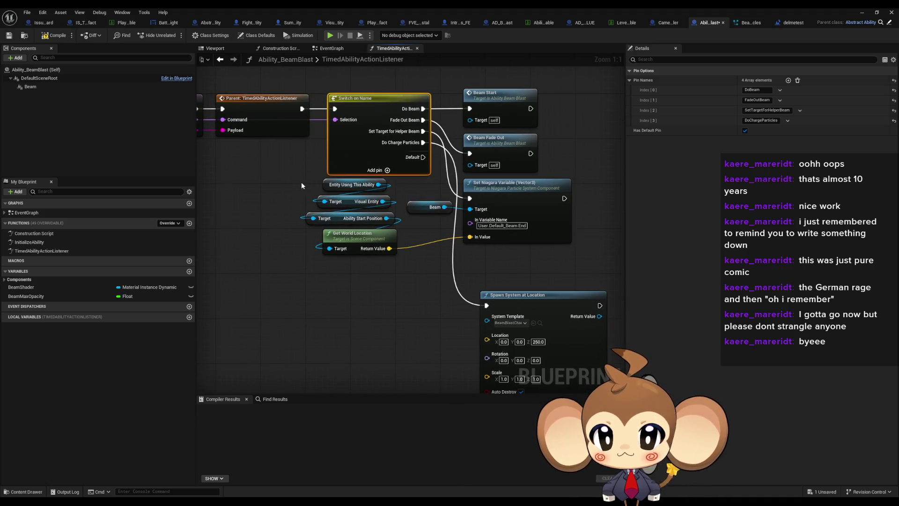
Duplicate the location getter nodes to feed the world location into the spawn node's Location.
mouse_move(299, 181)
mouse_down()
mouse_move(398, 264)
mouse_move(395, 211)
mouse_up()
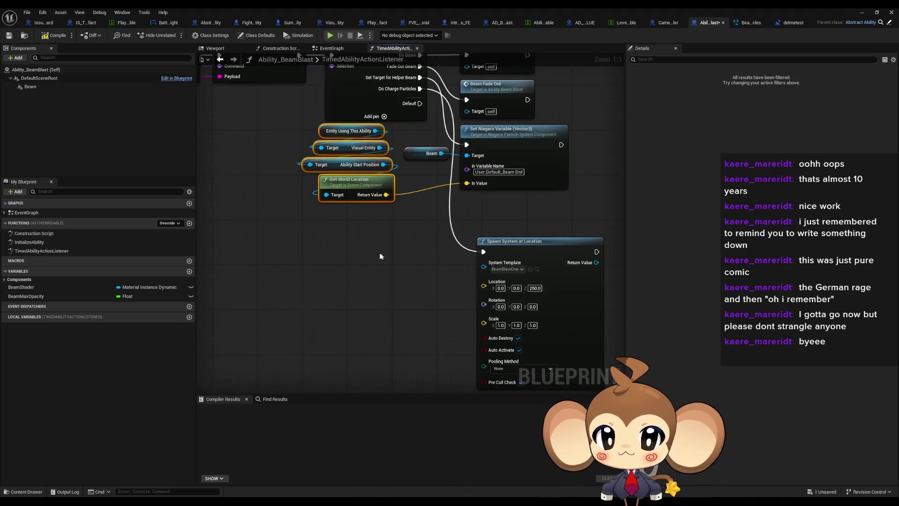
key(ctrl+c)
key(ctrl+v)
drag(341, 329, 483, 285)
scroll(398, 234, down, 1)
click(361, 123)
click(758, 120)
click(570, 140)
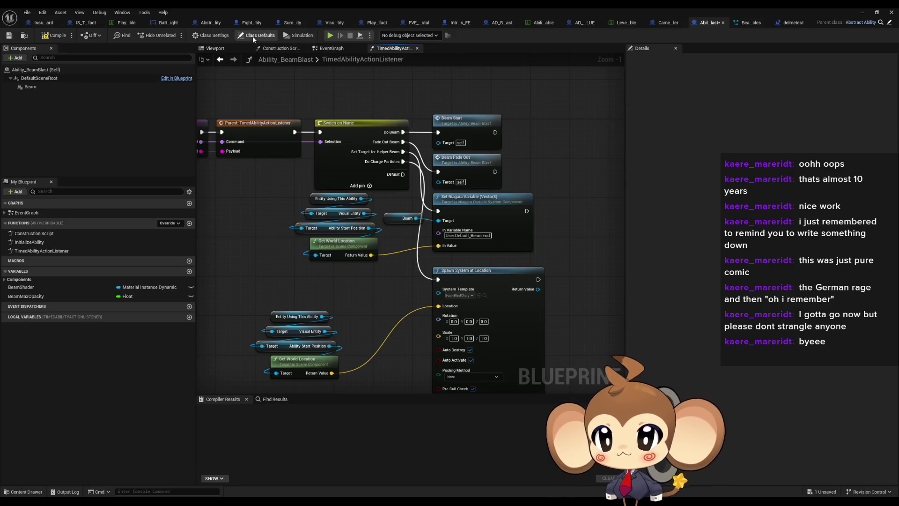
click(213, 37)
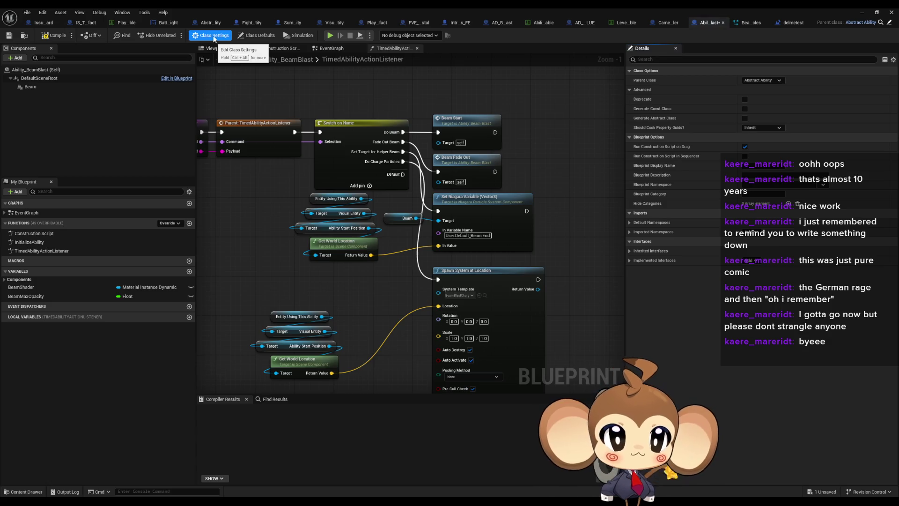
Insert a DoChargeParticles action at Action Array index 1 with TriggerTime 0.5, then compile and save.
click(264, 36)
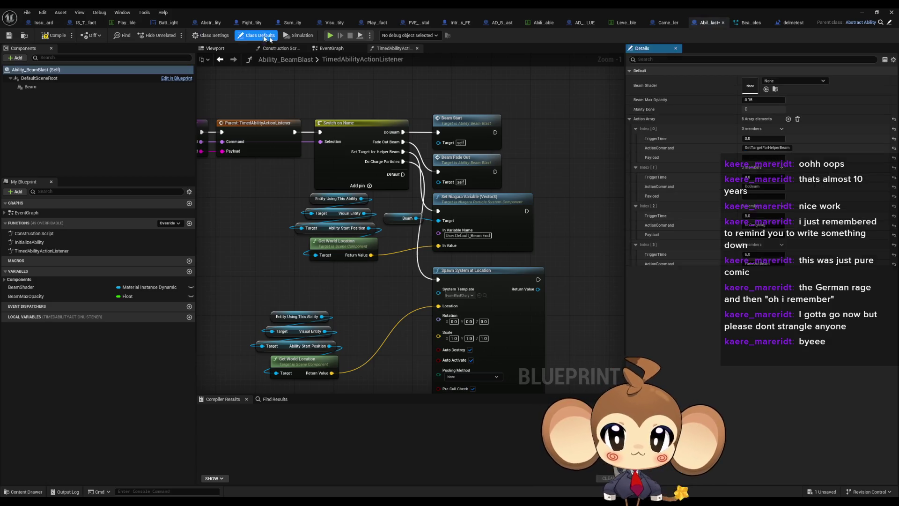
click(786, 119)
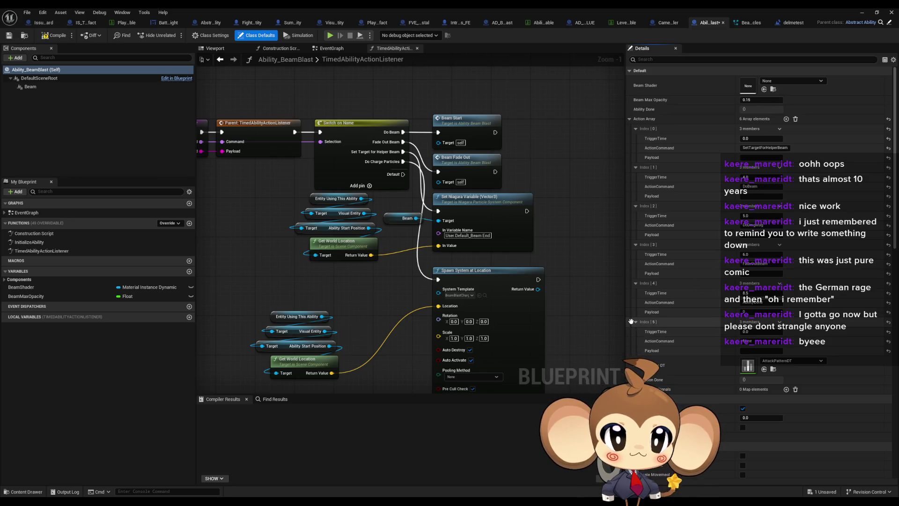
drag(633, 311, 635, 172)
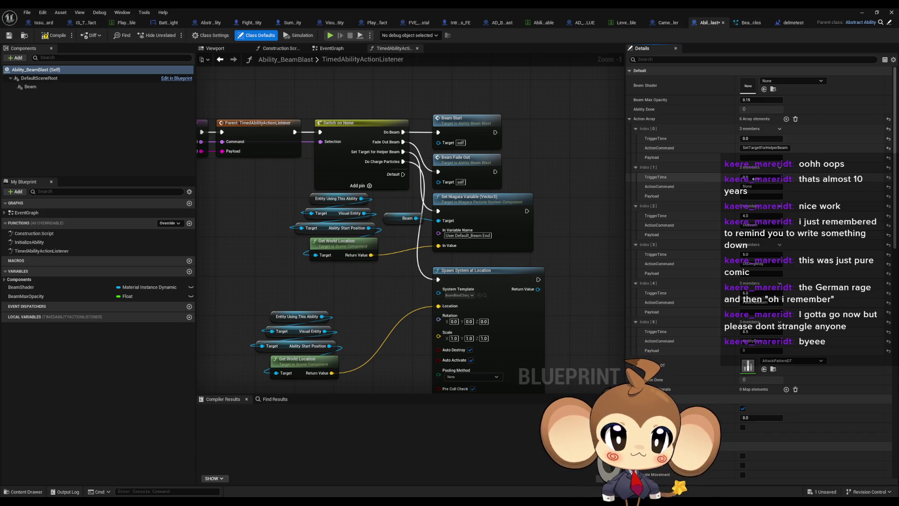
text(0.5)
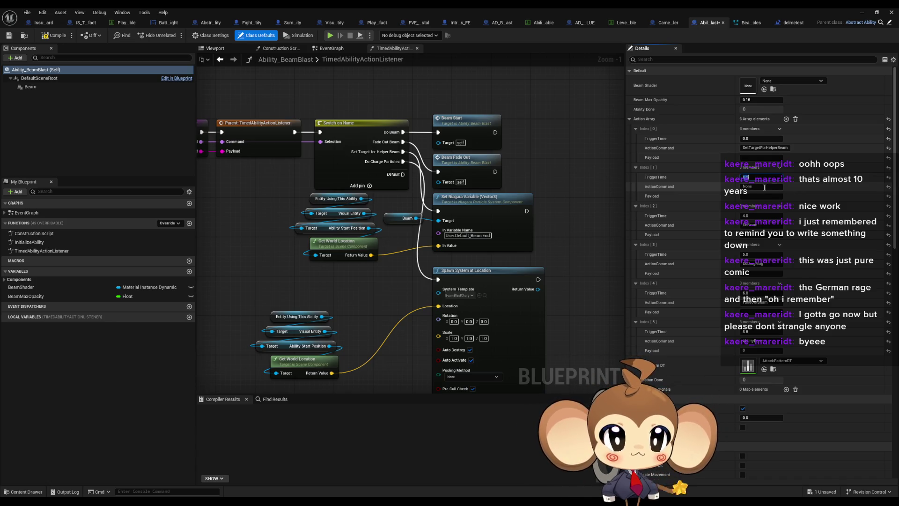
text(DoChargeParticles)
key(Return)
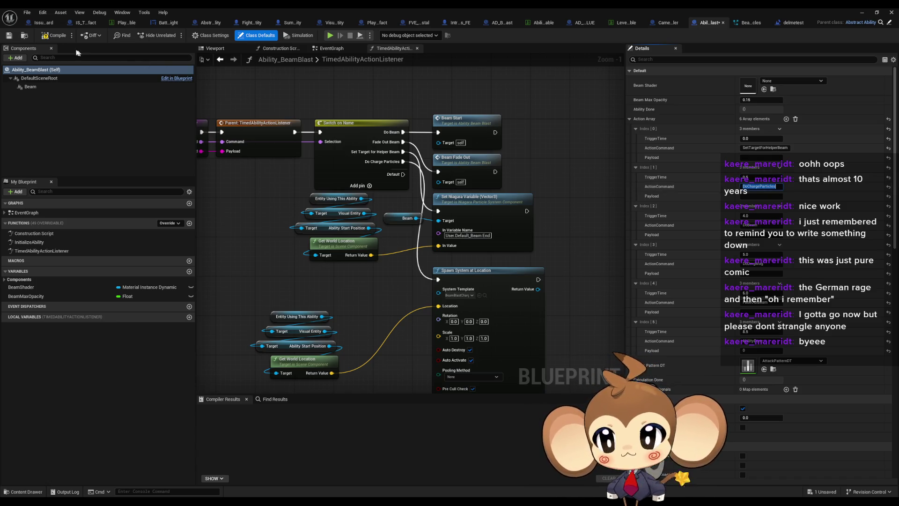
key(F7)
drag(586, 187, 584, 149)
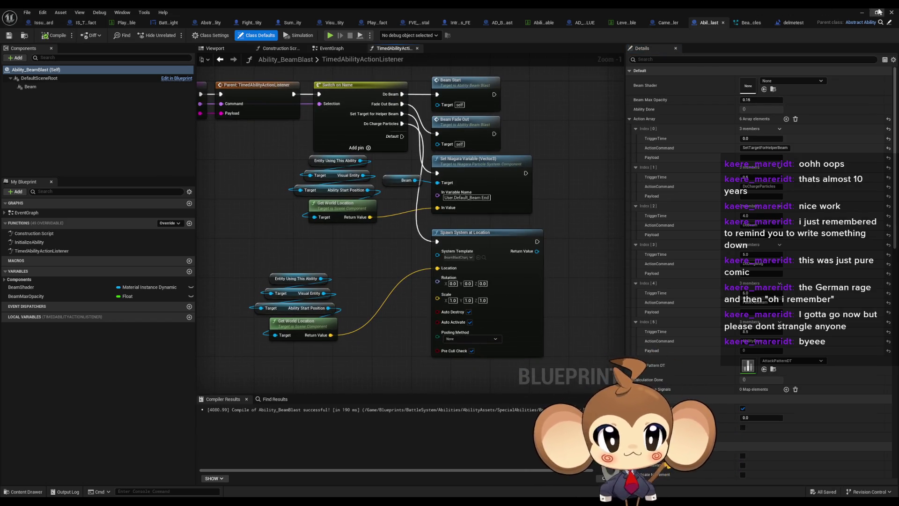
click(862, 13)
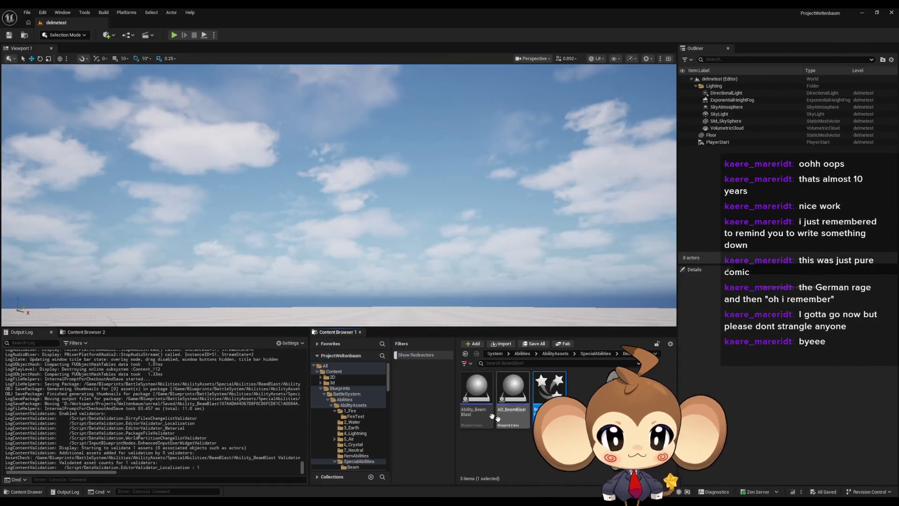
Open the Main level, delete the delmetest asset, and play-test Main.
click(496, 354)
click(513, 354)
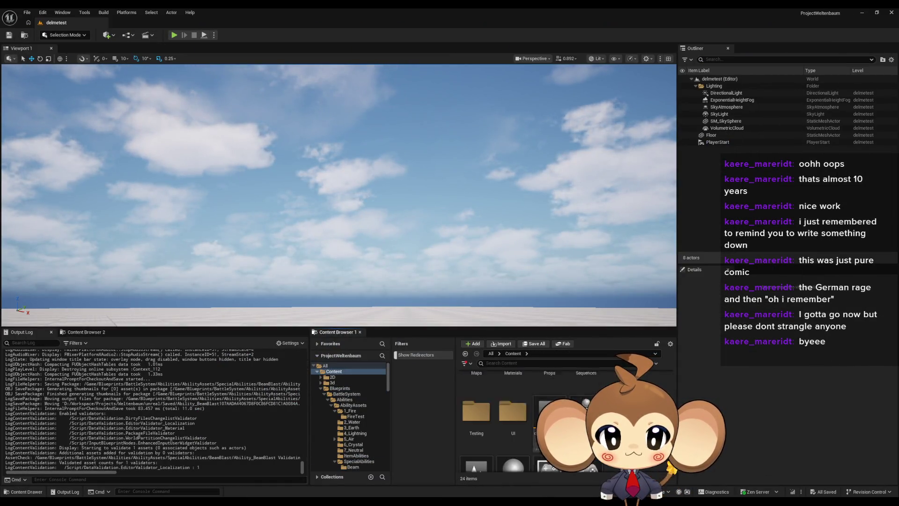
scroll(515, 421, down, 1)
double_click(476, 449)
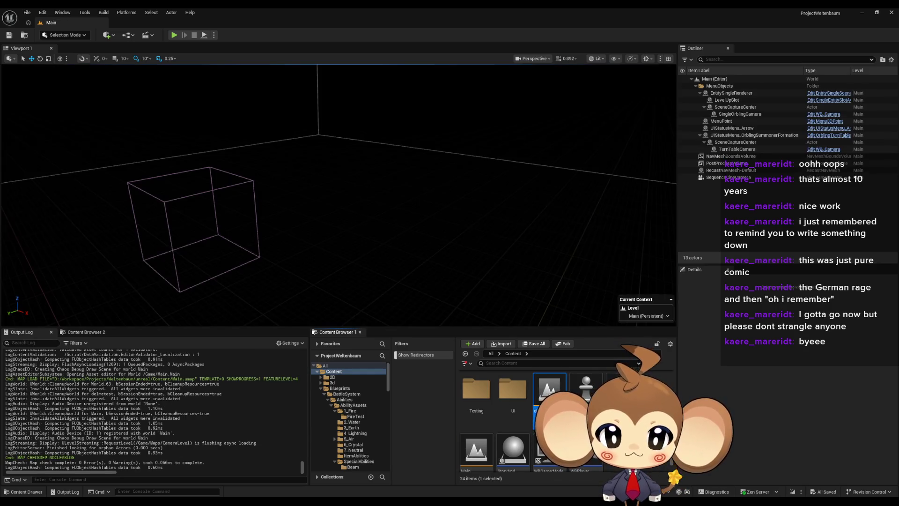
key(Delete)
click(370, 370)
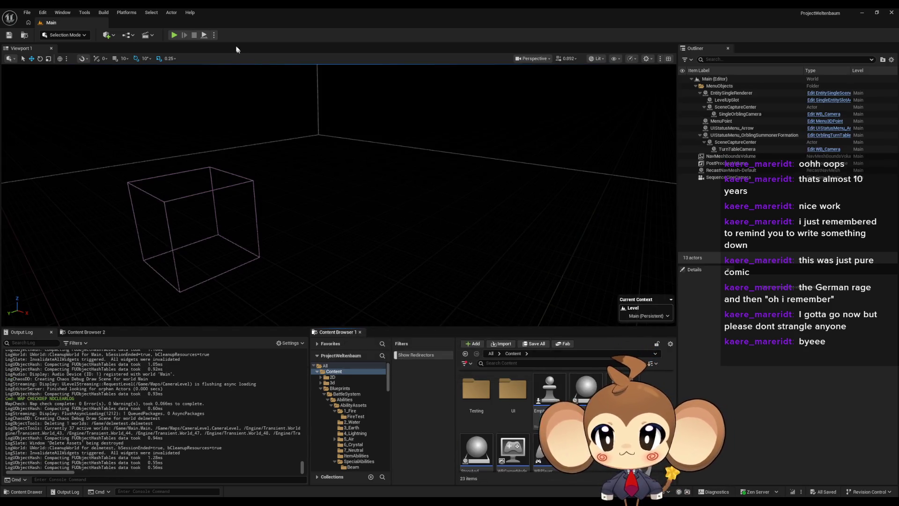
click(175, 36)
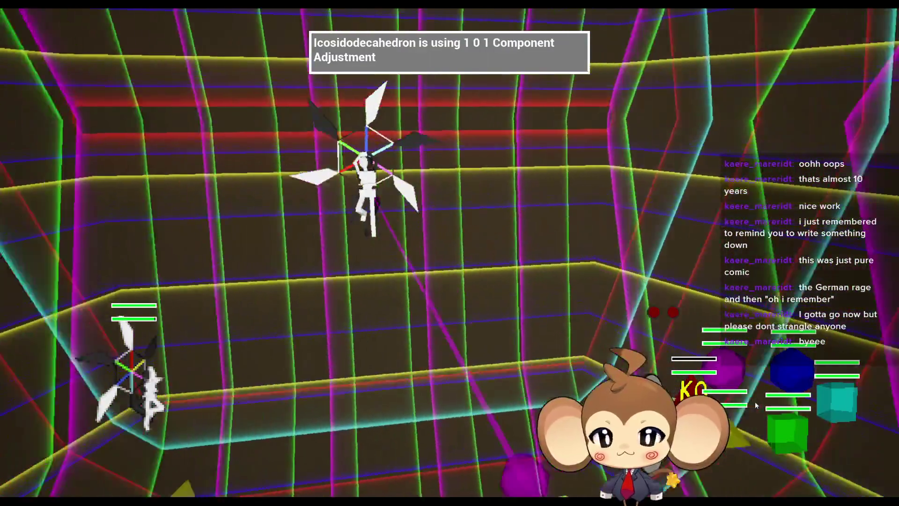
key(F11)
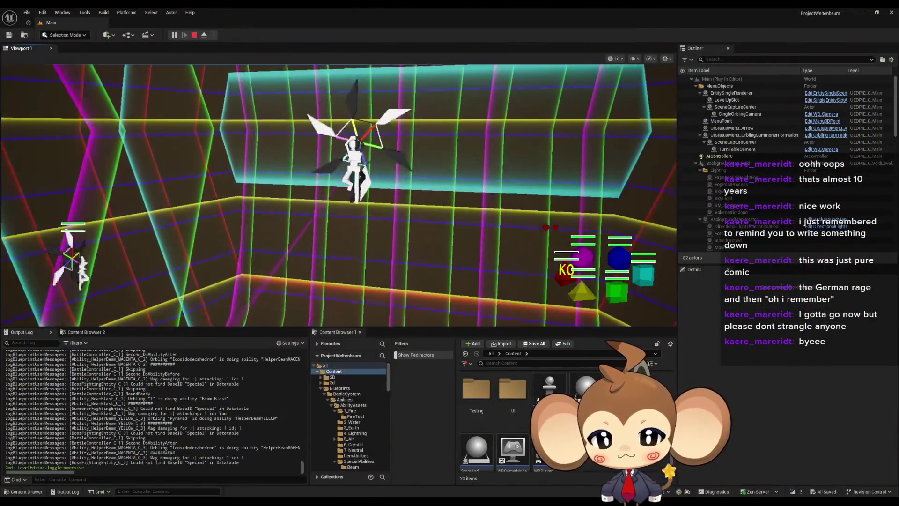
Stop the Main level play-test and reopen the BeamBlastCharging_Particles Niagara editor.
key(alt+Tab)
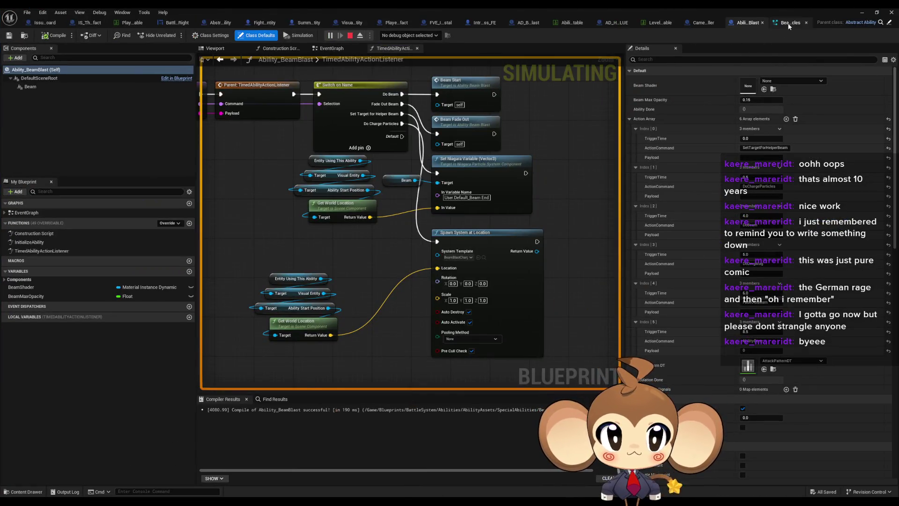
click(788, 24)
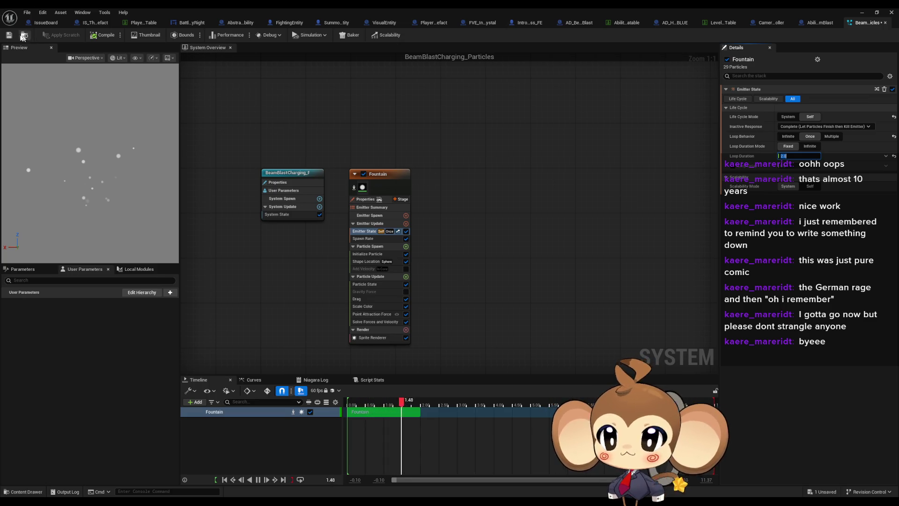
click(861, 12)
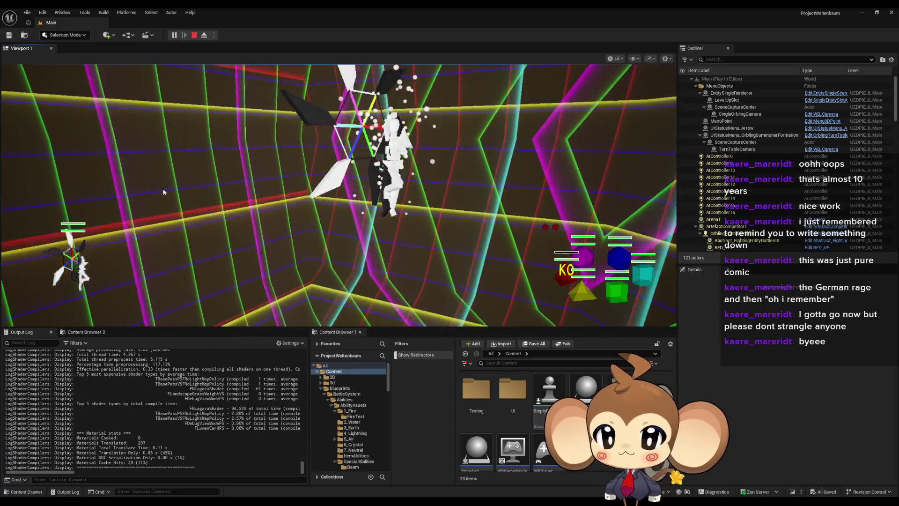
key(F11)
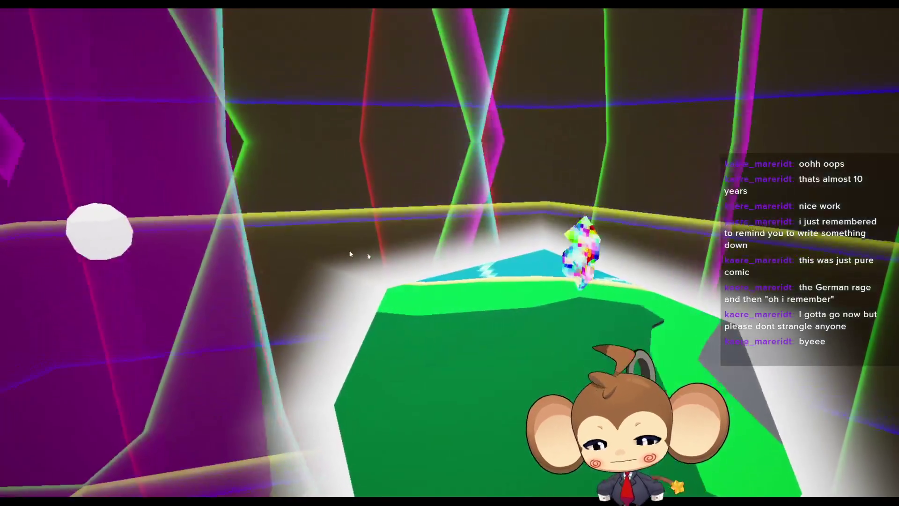
key(F11)
key(Escape)
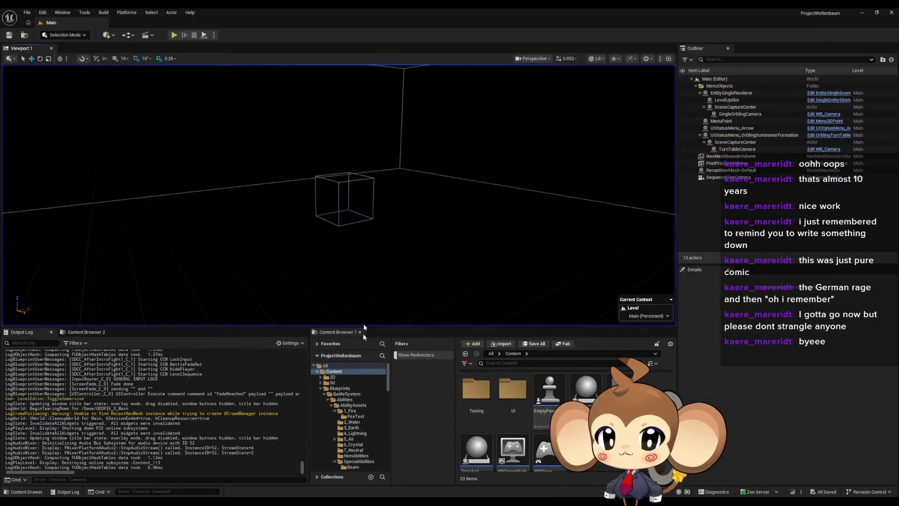
click(406, 475)
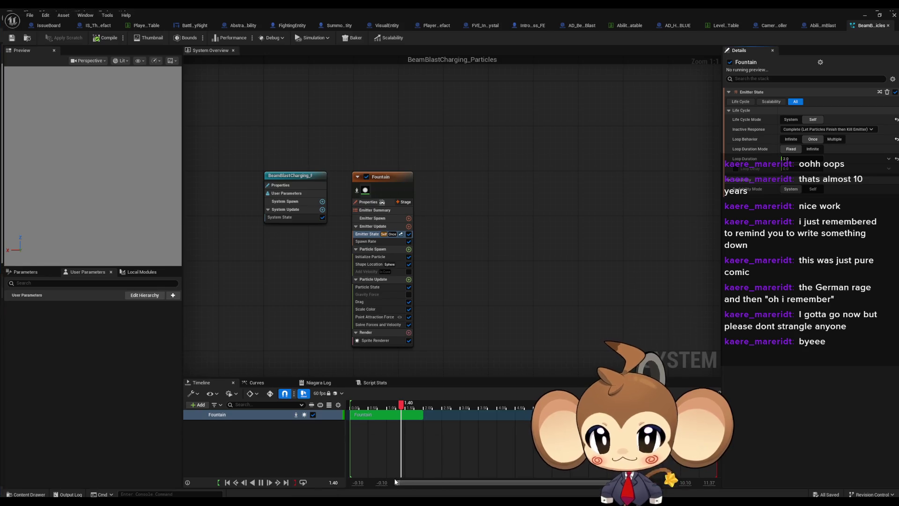
Delete the 'charge animation for the attack part' note from the IssueBoard graph.
click(43, 21)
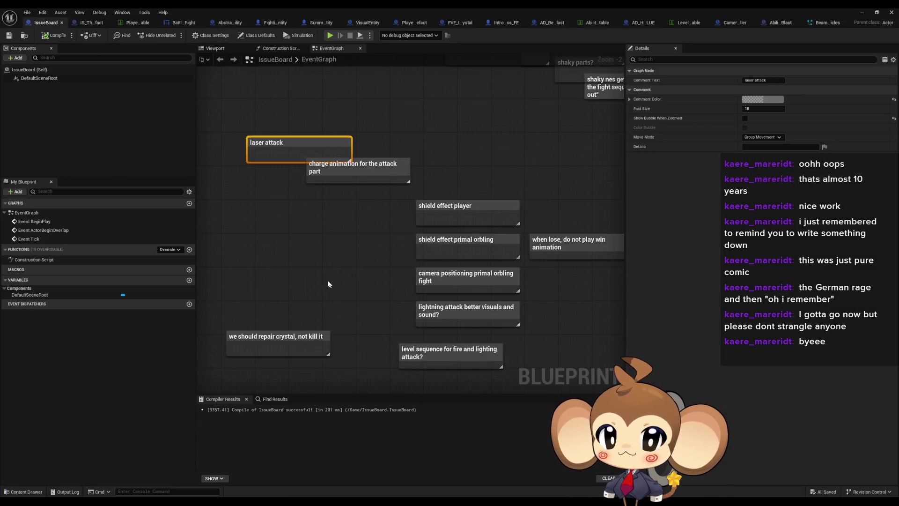
click(400, 124)
click(397, 171)
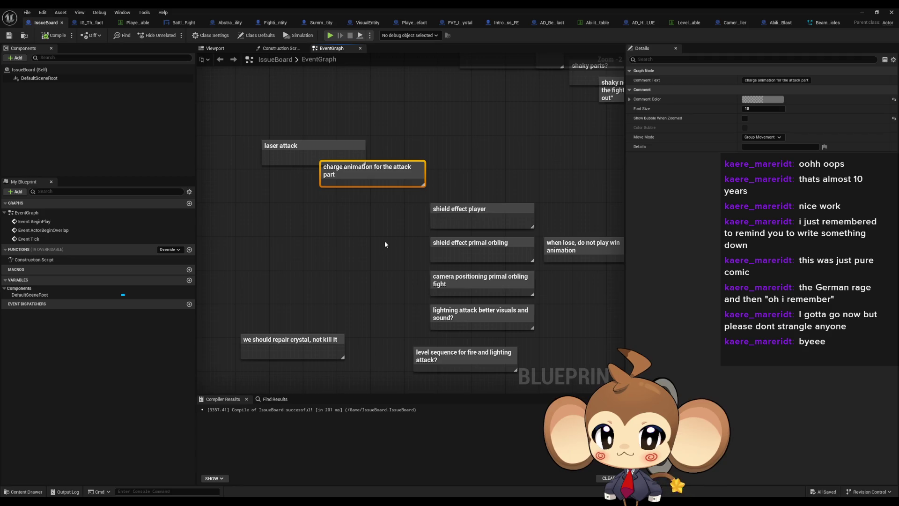
key(Delete)
Look over the remaining notes, checking the shield effect, camera positioning and lightning attack notes.
mouse_move(374, 244)
mouse_down()
mouse_move(362, 224)
mouse_move(320, 213)
mouse_up()
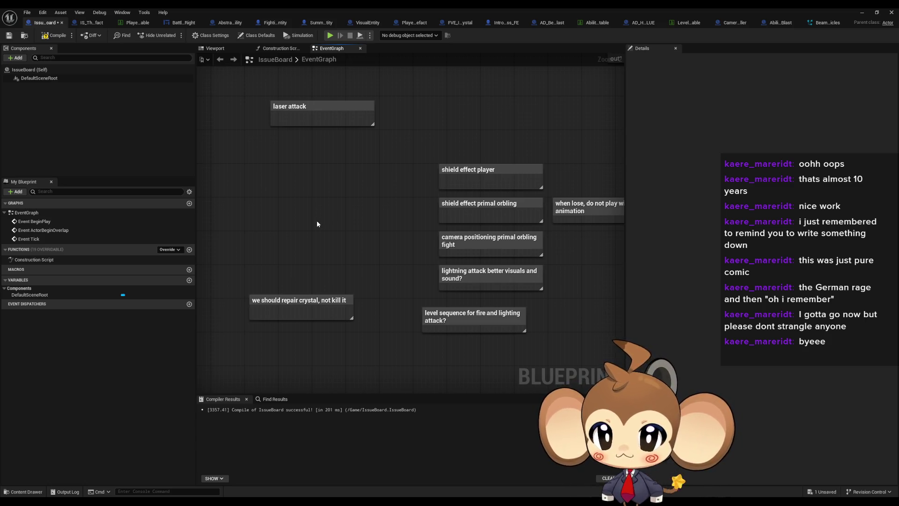
drag(317, 220, 274, 226)
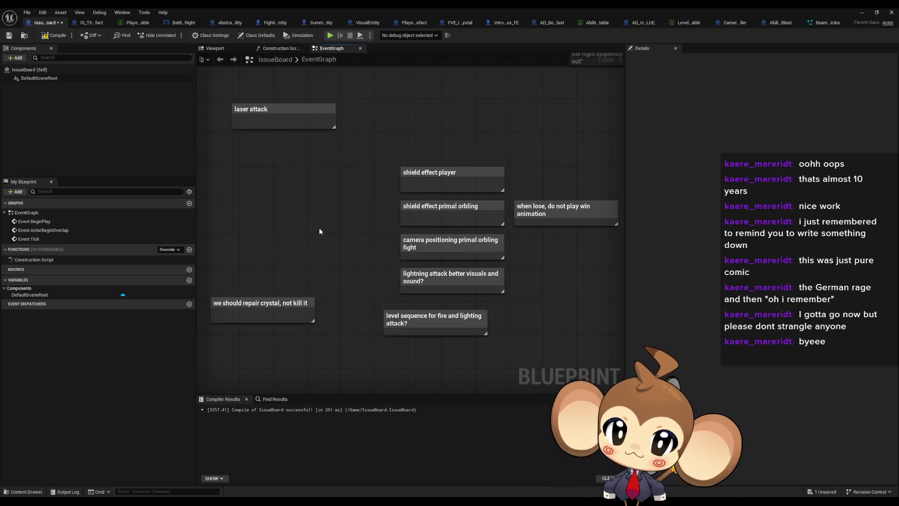
drag(319, 232, 252, 238)
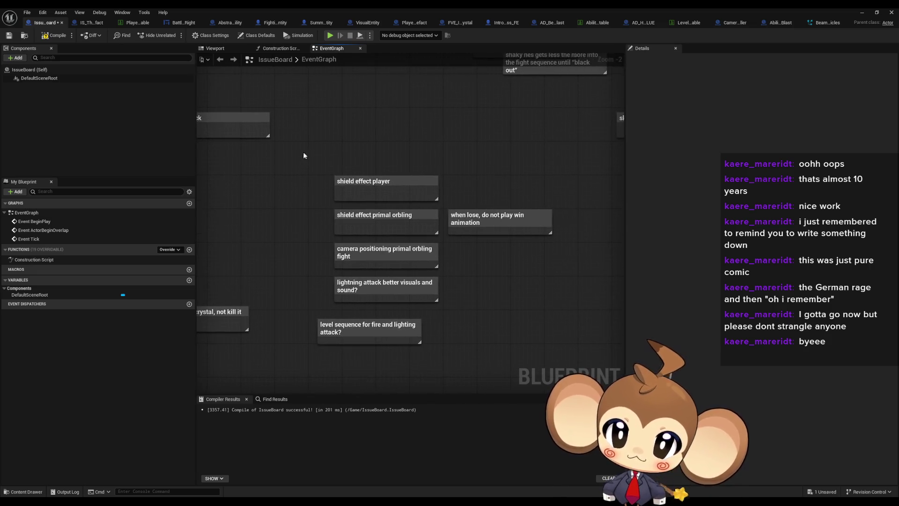
drag(303, 153, 382, 235)
mouse_move(299, 248)
mouse_down()
mouse_move(325, 269)
mouse_move(477, 301)
mouse_up()
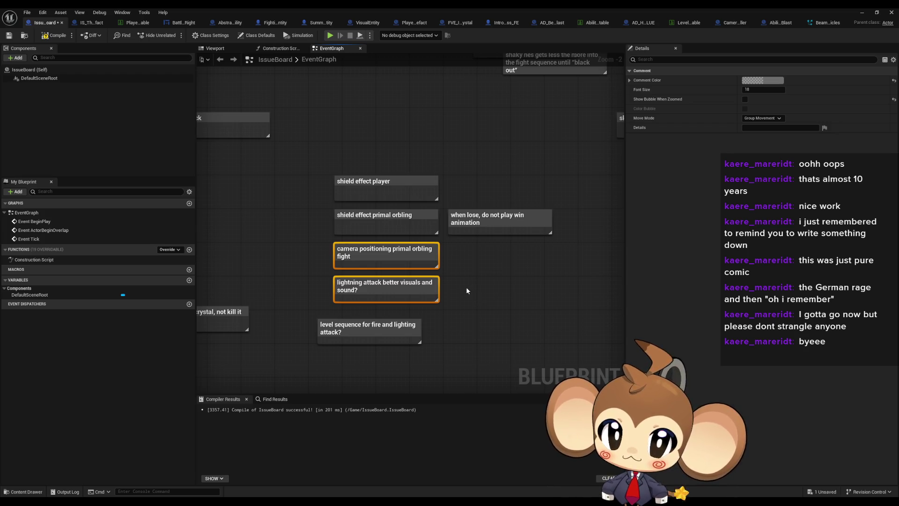
click(468, 285)
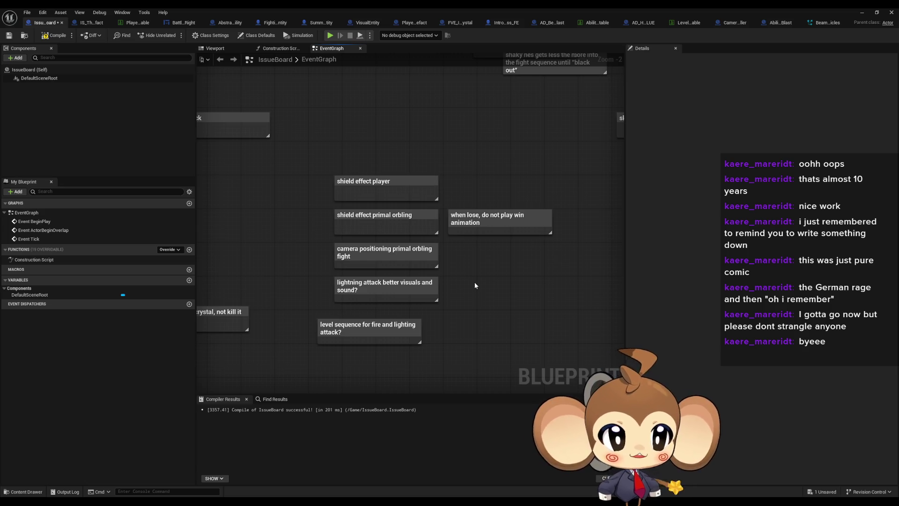
Review the laser attack, repair crystal and shield effect notes, then zoom out over the board.
drag(471, 252, 547, 269)
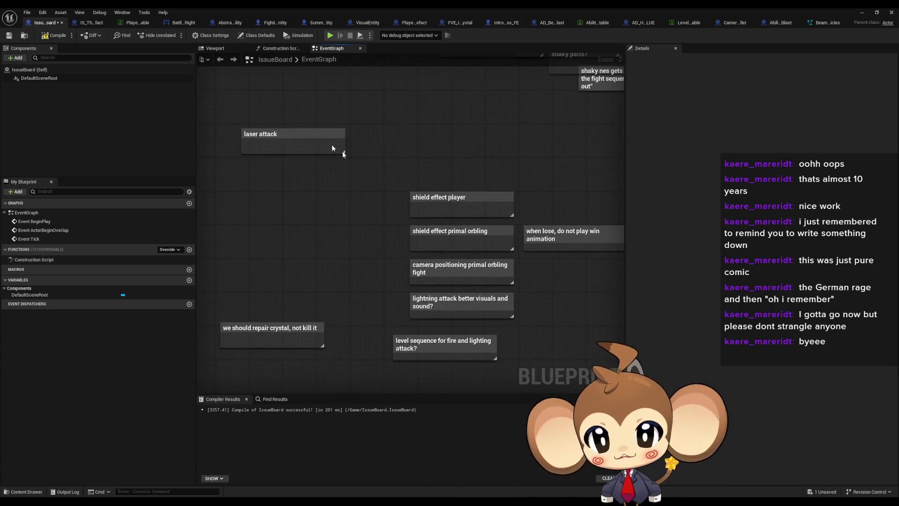
mouse_move(416, 165)
mouse_down()
mouse_move(468, 281)
mouse_move(468, 305)
mouse_move(450, 227)
mouse_up()
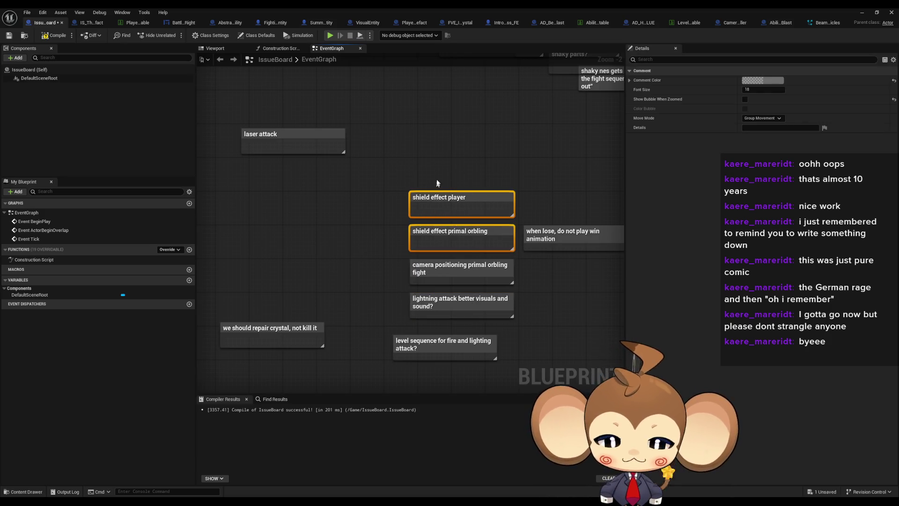
click(442, 147)
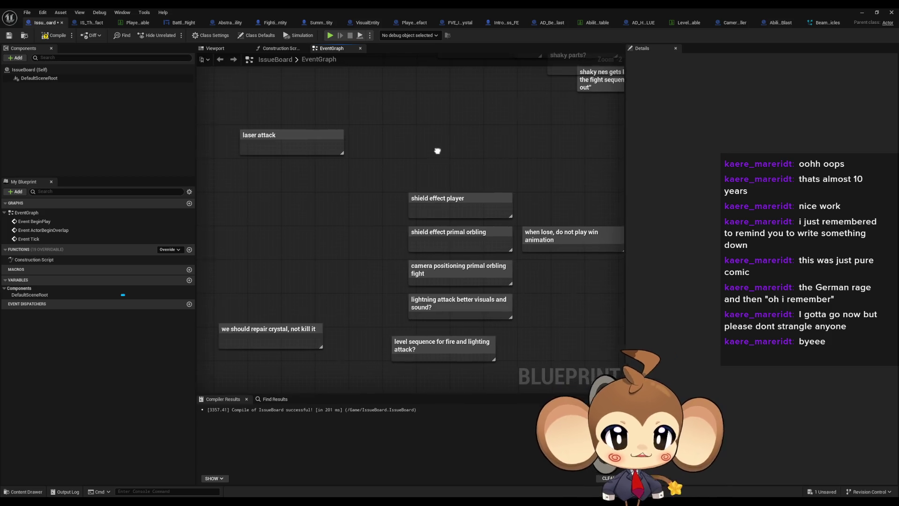
drag(440, 151, 404, 147)
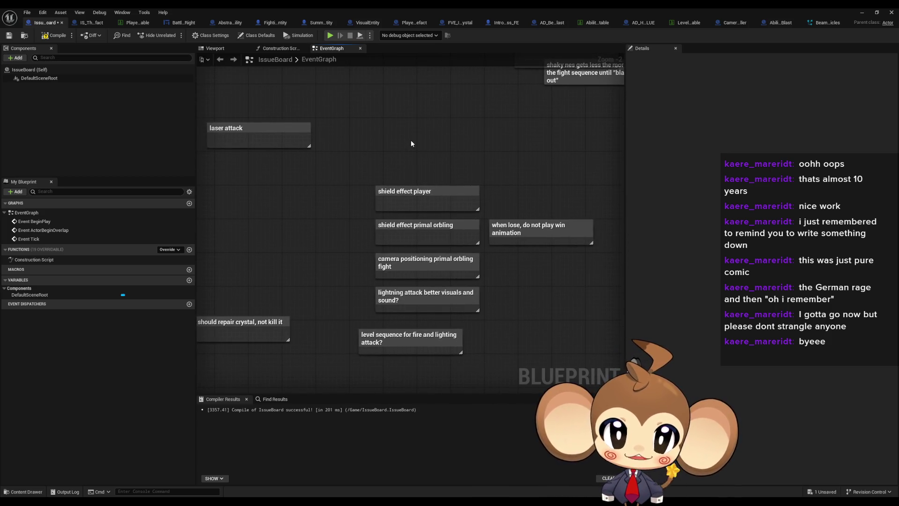
scroll(369, 185, down, 2)
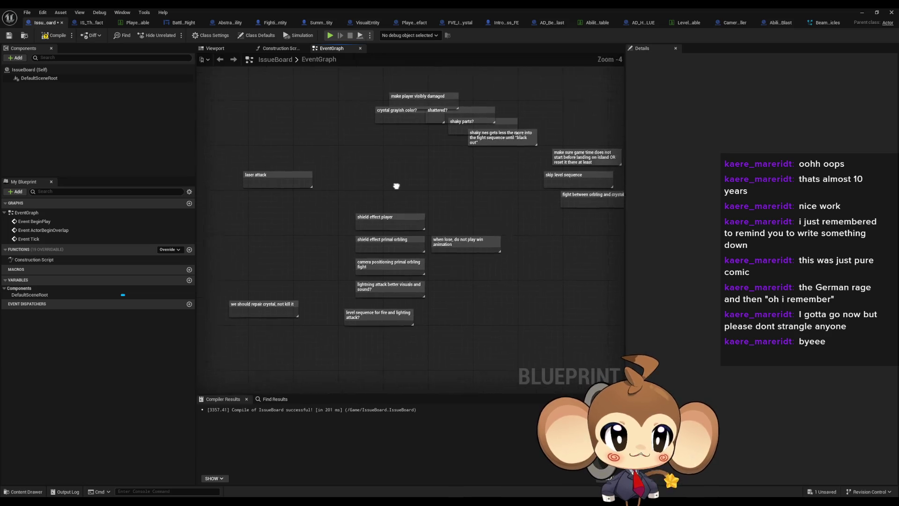
scroll(345, 203, up, 2)
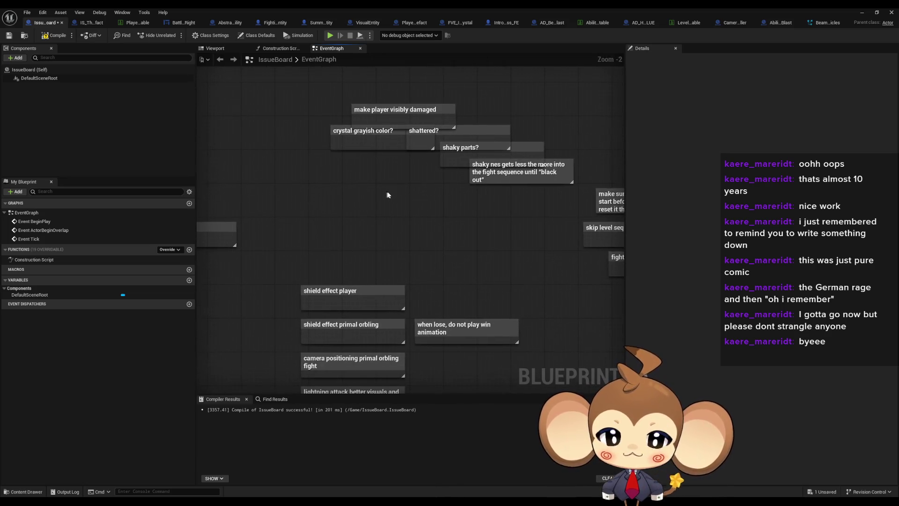
mouse_move(367, 202)
mouse_down()
mouse_move(302, 274)
mouse_move(301, 305)
mouse_move(333, 261)
mouse_up()
click(347, 229)
drag(347, 229, 342, 254)
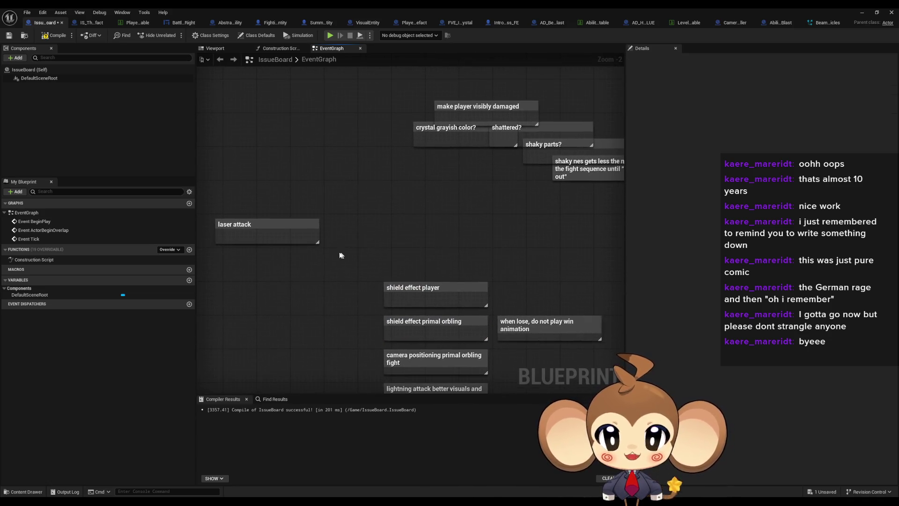
click(284, 233)
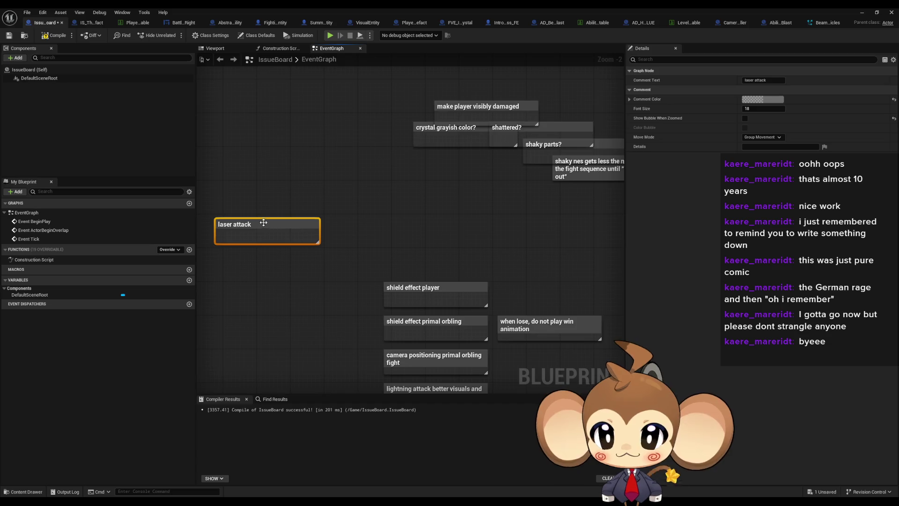
drag(429, 199, 343, 267)
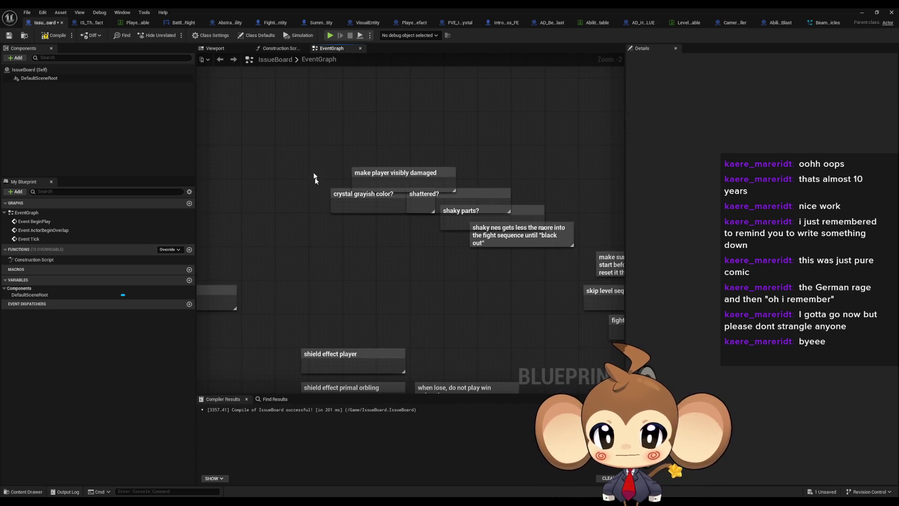
drag(292, 123, 565, 274)
mouse_move(286, 112)
mouse_down()
mouse_move(514, 226)
mouse_move(520, 271)
mouse_up()
drag(314, 128, 542, 281)
drag(301, 106, 532, 277)
drag(285, 176, 347, 220)
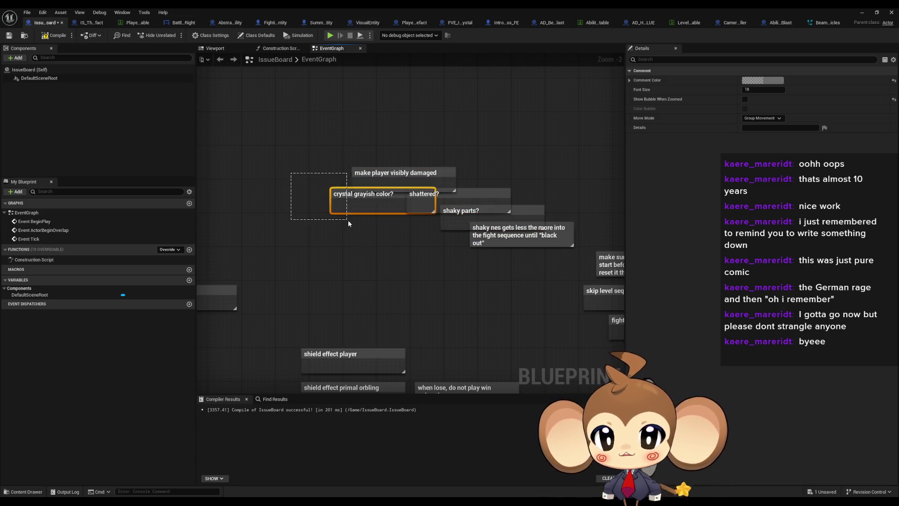
click(360, 251)
drag(375, 249, 430, 134)
scroll(430, 134, down, 3)
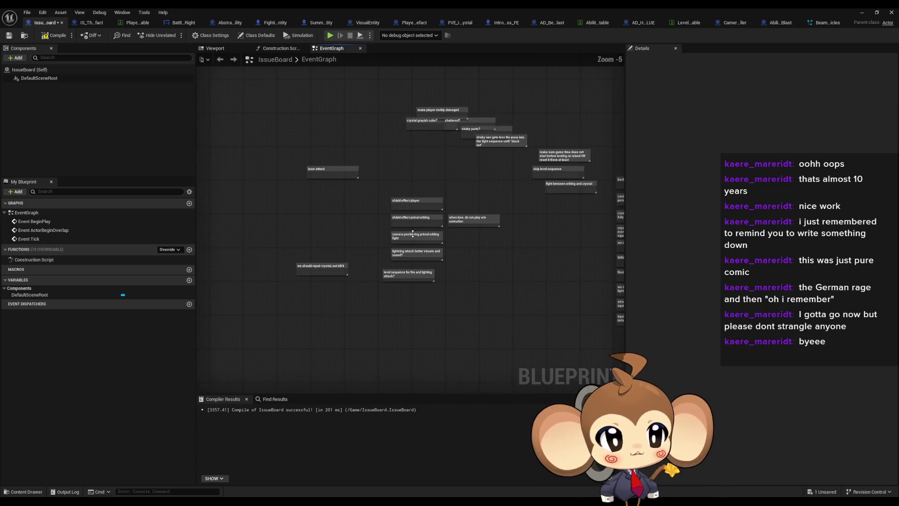